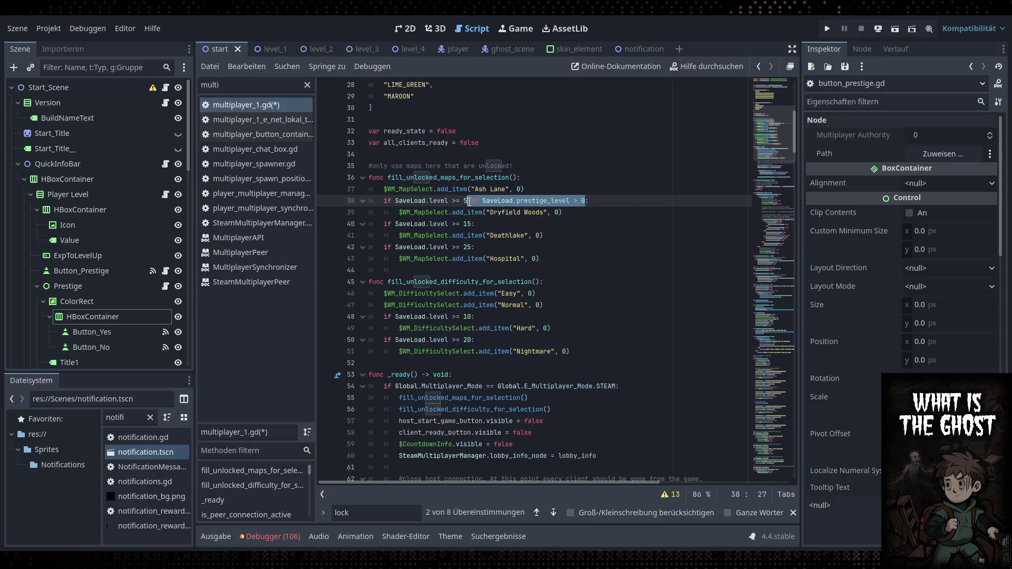
Add ' or SaveLoad.prestige_level > 0' to the map checks and the Hard and Nightmare checks (lines 48, 50)
type("or SaveLoad.prestige_level > 0")
left_click(471, 247)
type("or SaveLoad.prestige_level > 0")
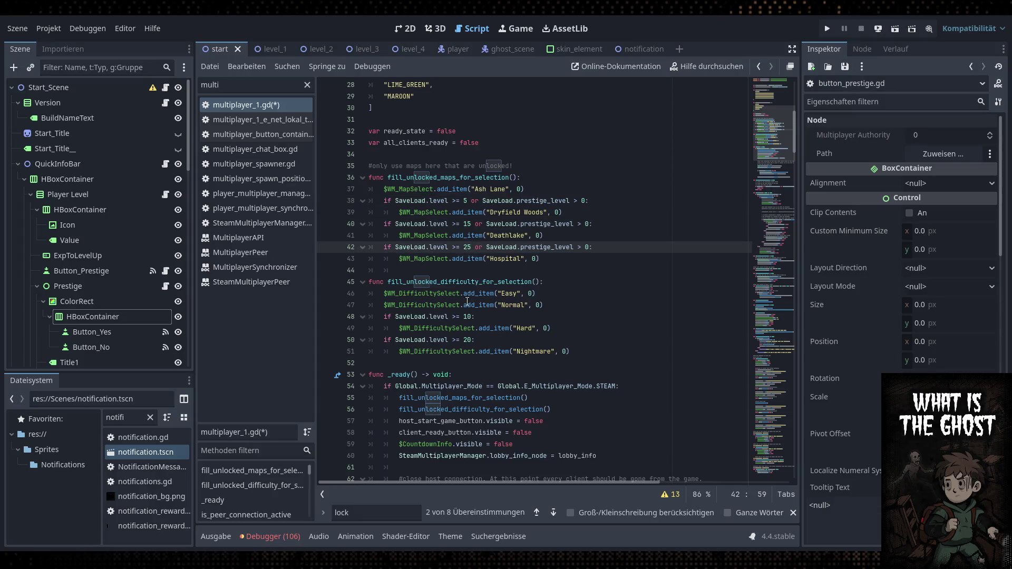
left_click(477, 317)
type("or SaveLoad.prestige_level > 0")
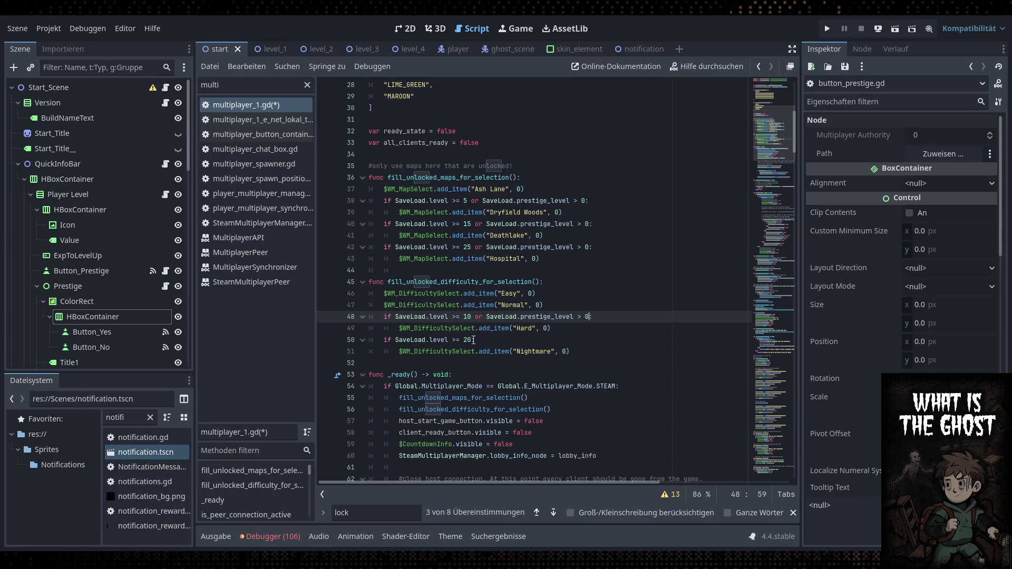
left_click(479, 340)
type("or SaveLoad.prestige_level > 0")
Save multiplayer_1.gd and launch the game
left_click(636, 331)
key("ctrl+s")
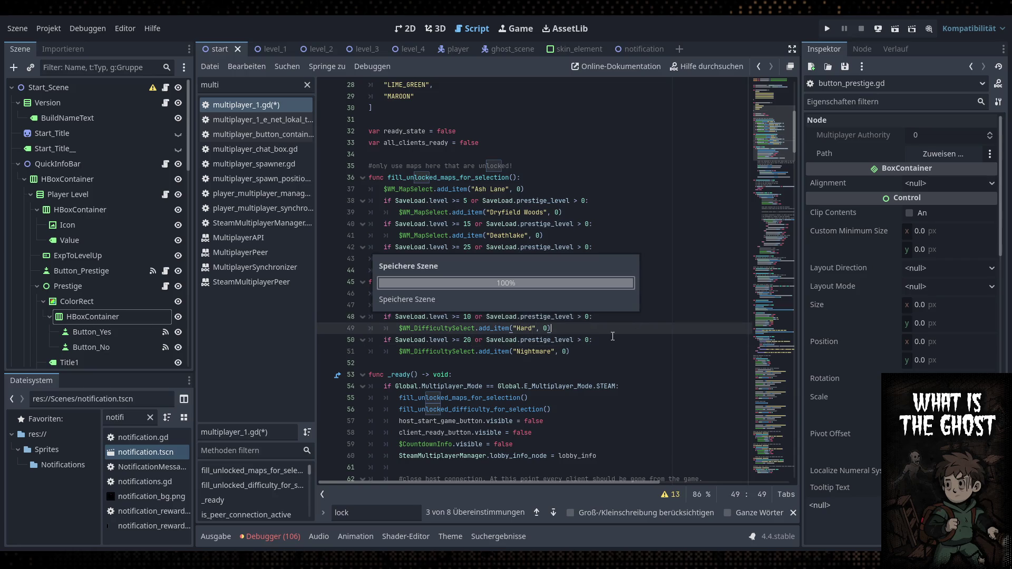
scroll(638, 322, "down", 7)
scroll(645, 301, "up", 3)
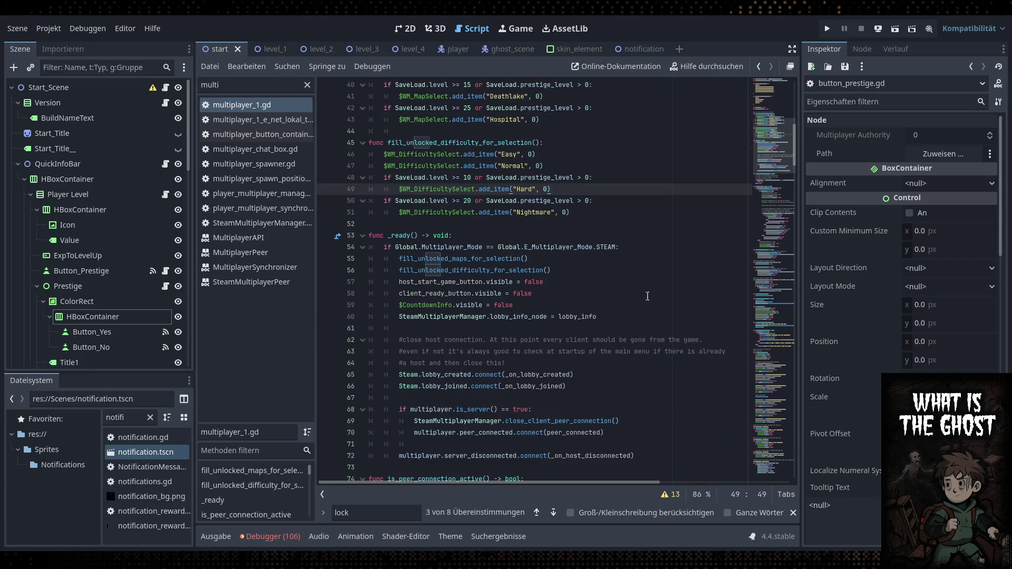
left_click(829, 29)
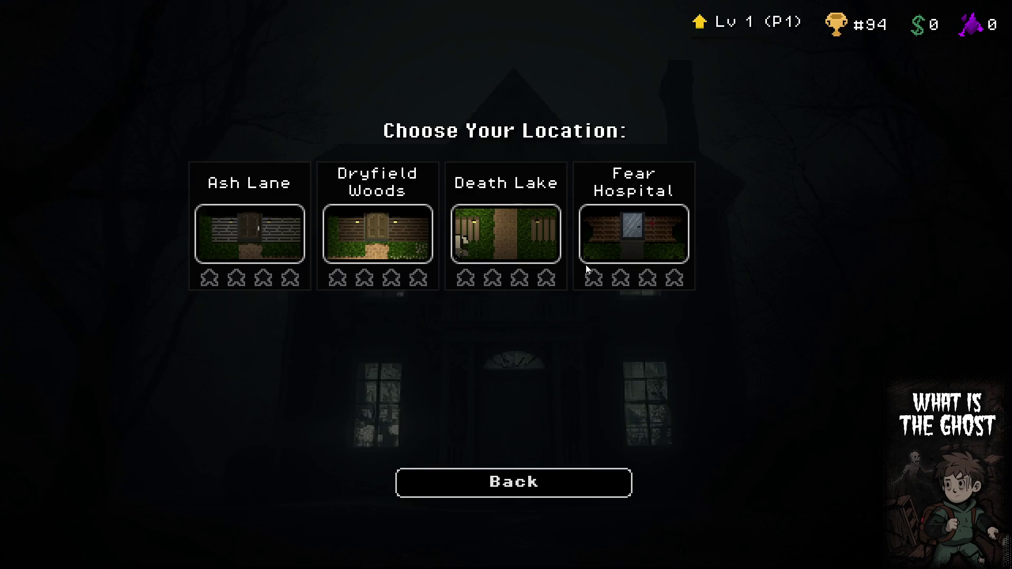
Pick Dryfield Woods, check the runes are still level-locked, then back out to the main menu and exit
left_click(414, 263)
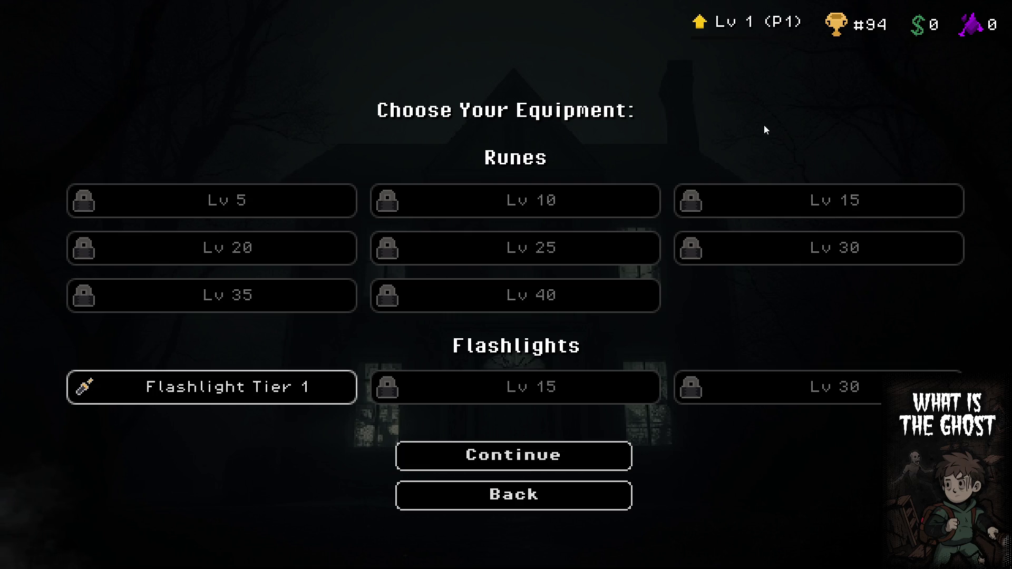
left_click(538, 464)
left_click(507, 479)
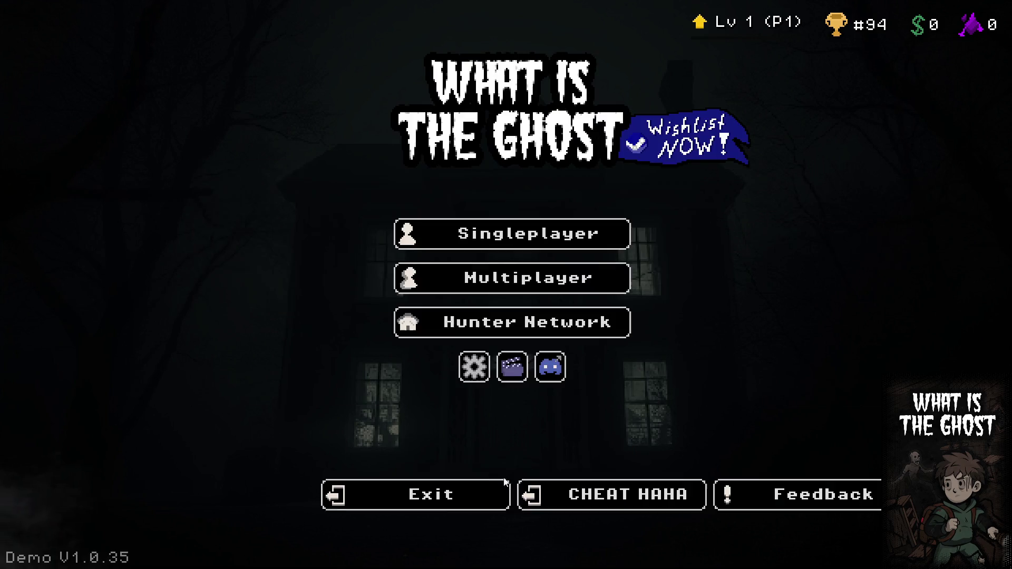
left_click(466, 499)
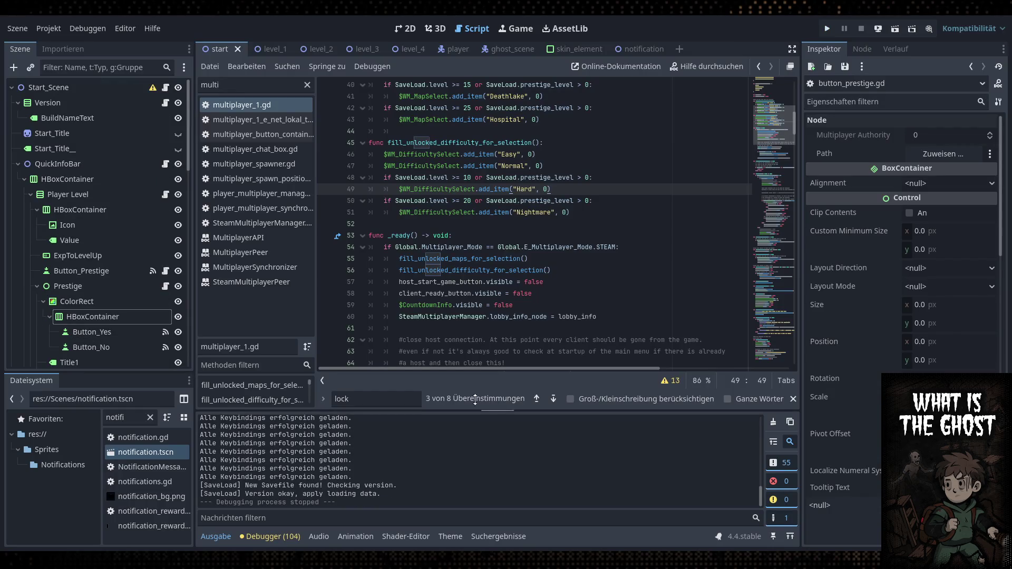
Filter the script list for 'item' and open item_auswahl.gd
double_click(244, 82)
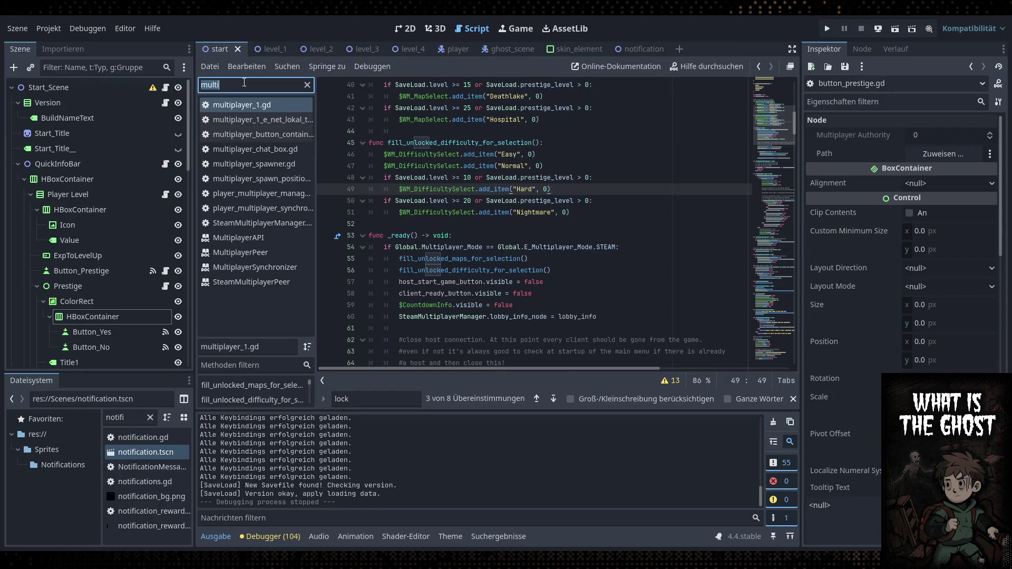
type("item")
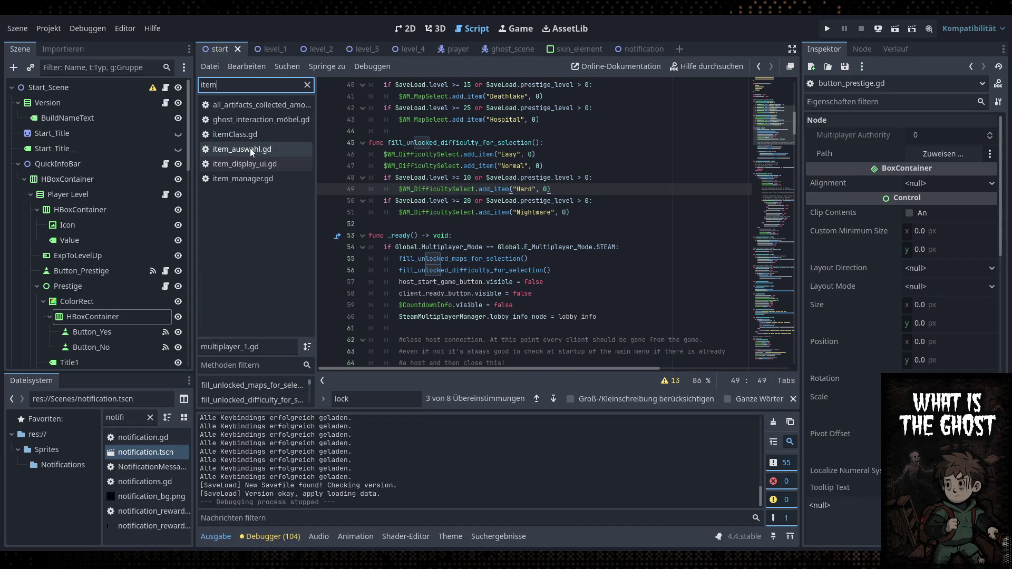
left_click(242, 149)
scroll(492, 350, "down", 2)
scroll(492, 350, "down", 1)
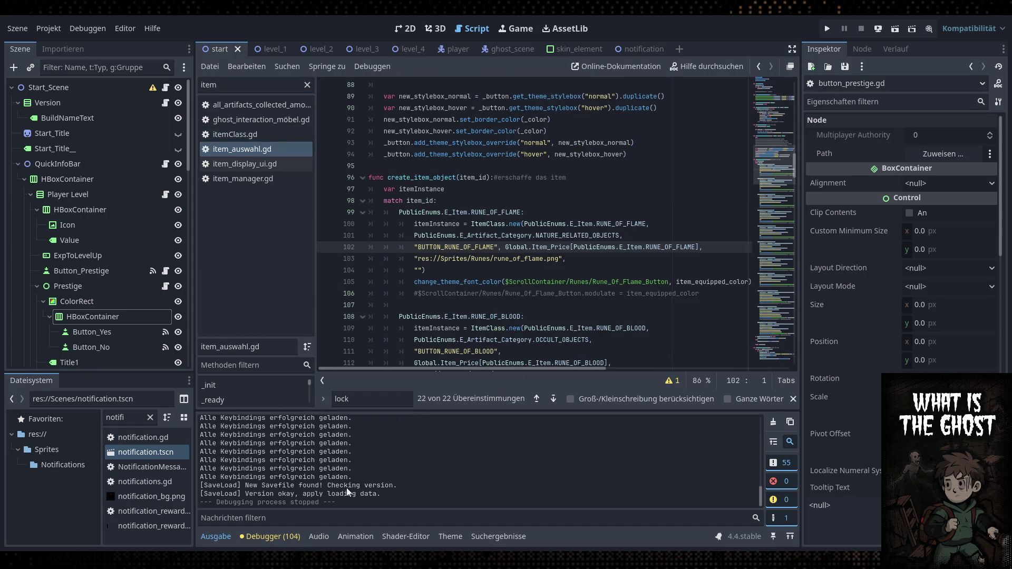
Add a new line above the lock_item_buttons() call in _ready and paste the prestige condition there
key("ctrl+f")
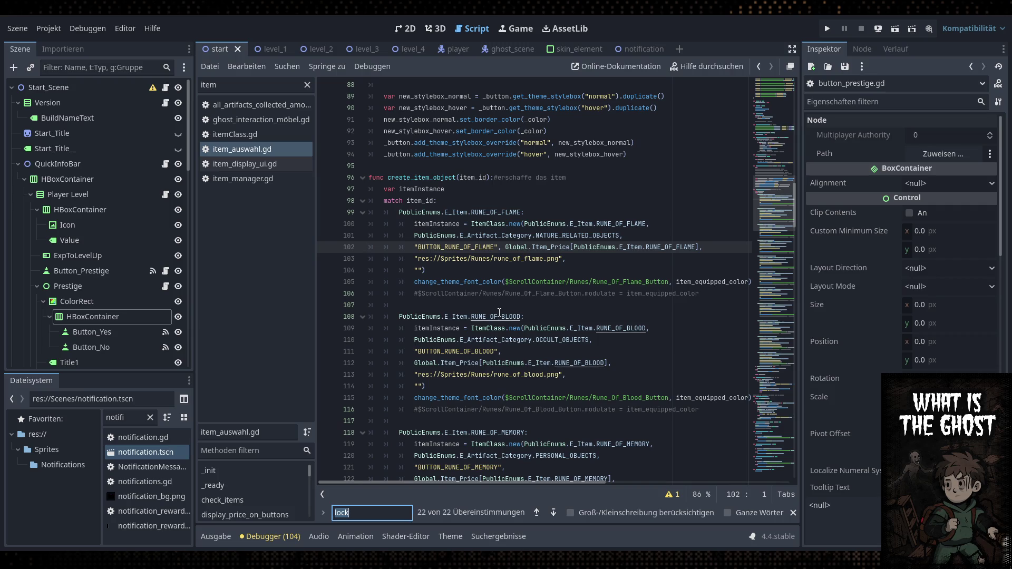
key("Return")
key("Return")
key("Return")
key("Return")
key("Return")
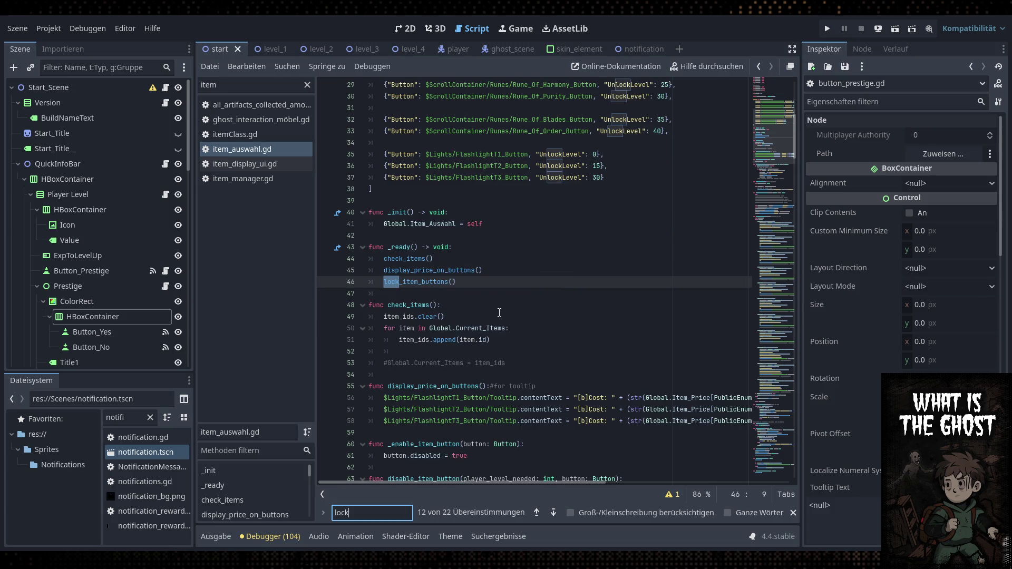
left_click(492, 273)
key("Return")
type("if")
key("BackSpace")
key("BackSpace")
type("or SaveLoad.prestige_level > 0")
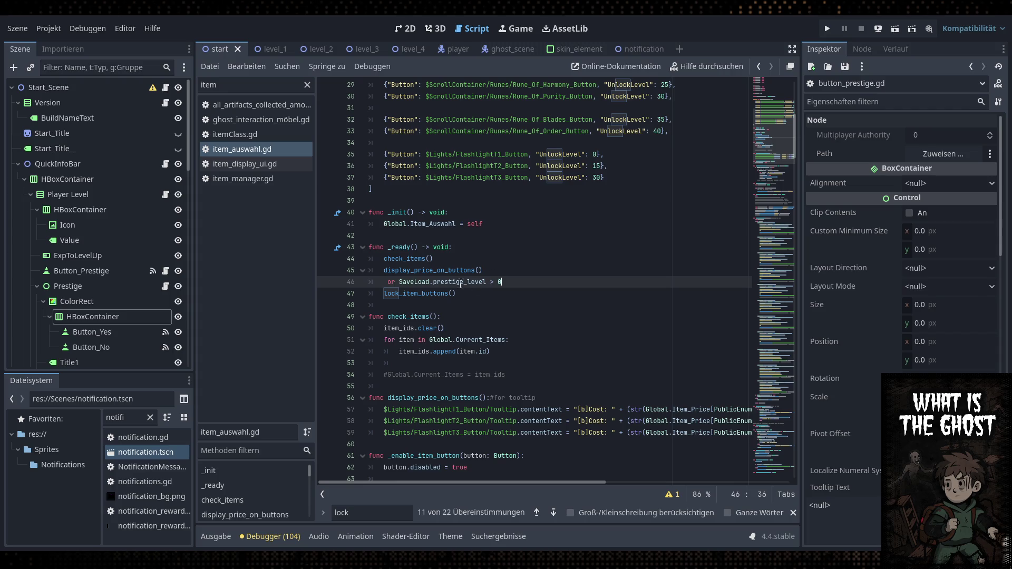
Rewrite it as 'if SaveLoad.prestige_level == 0:' and indent lock_item_buttons() beneath it
left_click_drag(401, 285, 385, 283)
type("if")
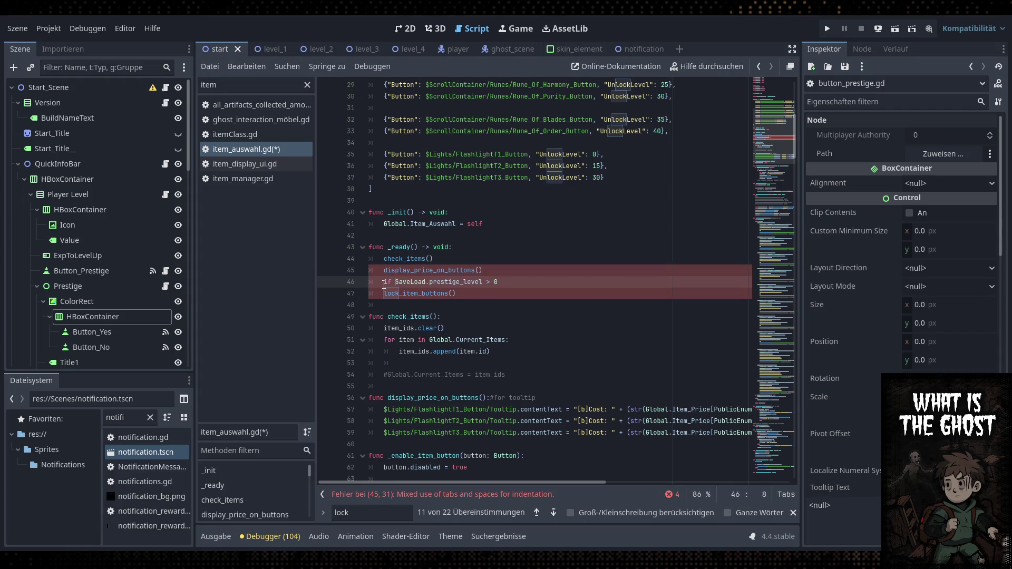
left_click(491, 283)
key("BackSpace")
type("==")
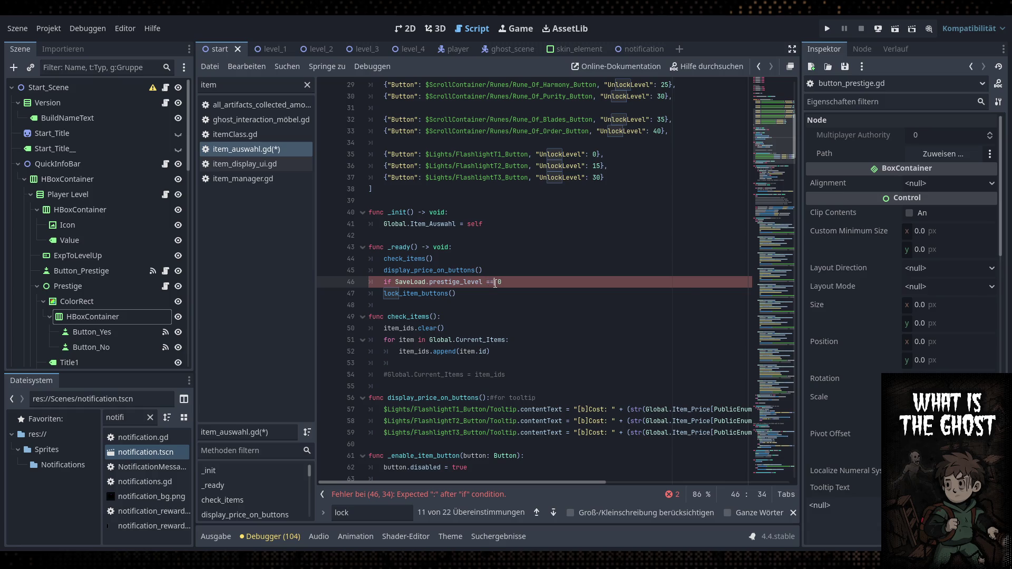
key("End")
type(":")
left_click(385, 293)
key("Tab")
Save item_auswahl.gd and run the game
left_click(531, 271)
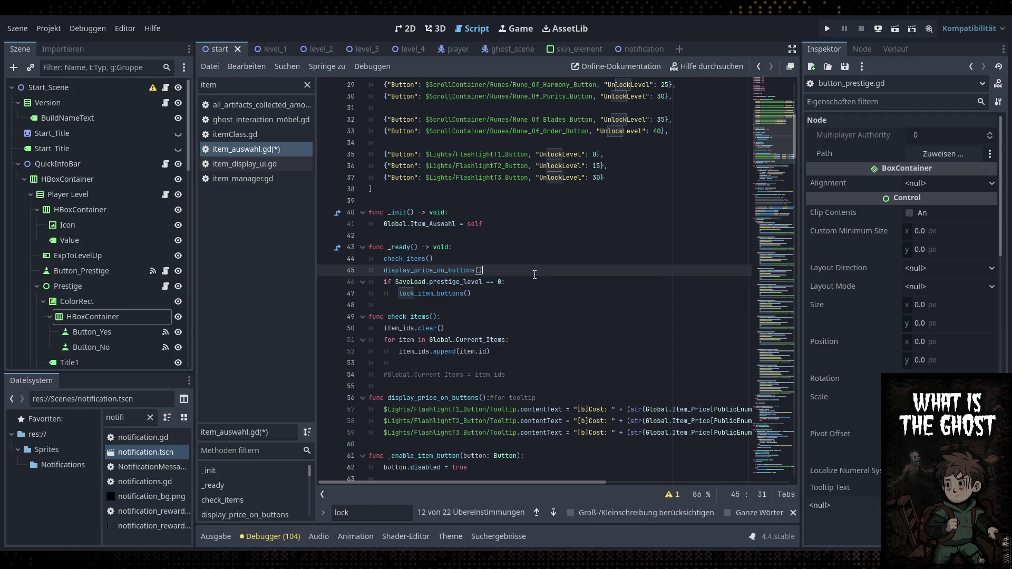
key("ctrl+s")
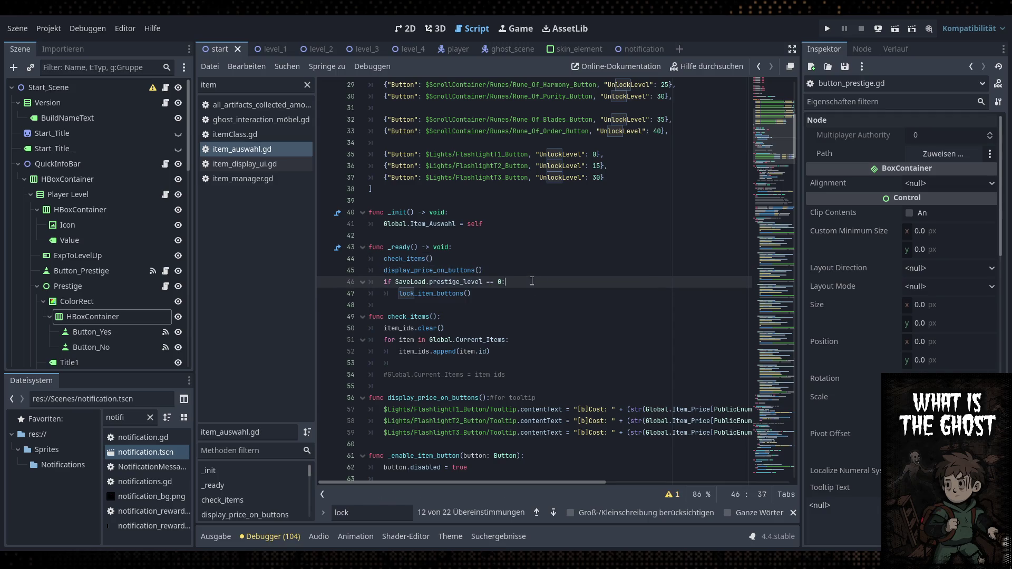
left_click(828, 28)
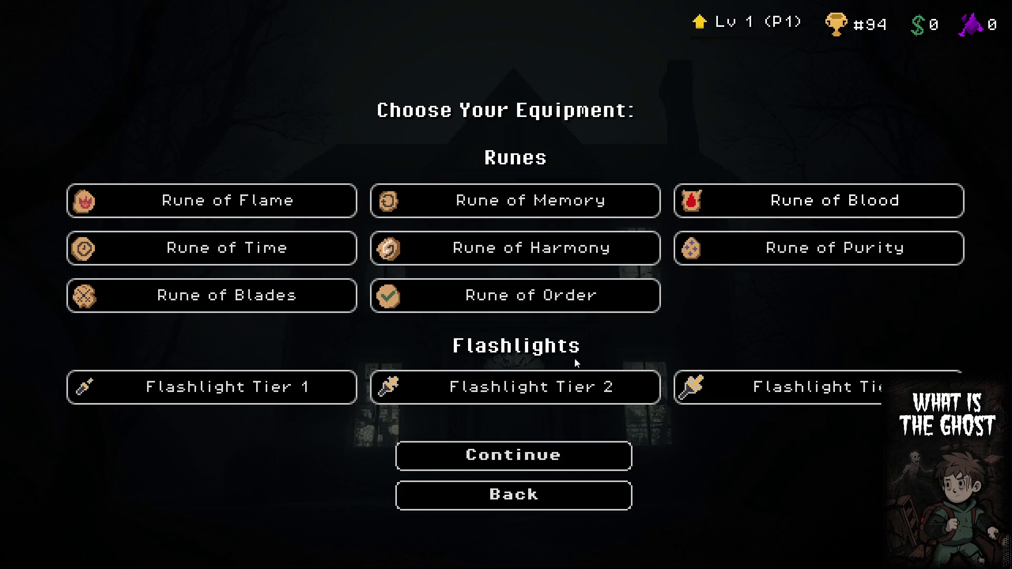
Continue to the difficulty screen to confirm Hard is available, then back out to the main menu and quit
left_click(562, 459)
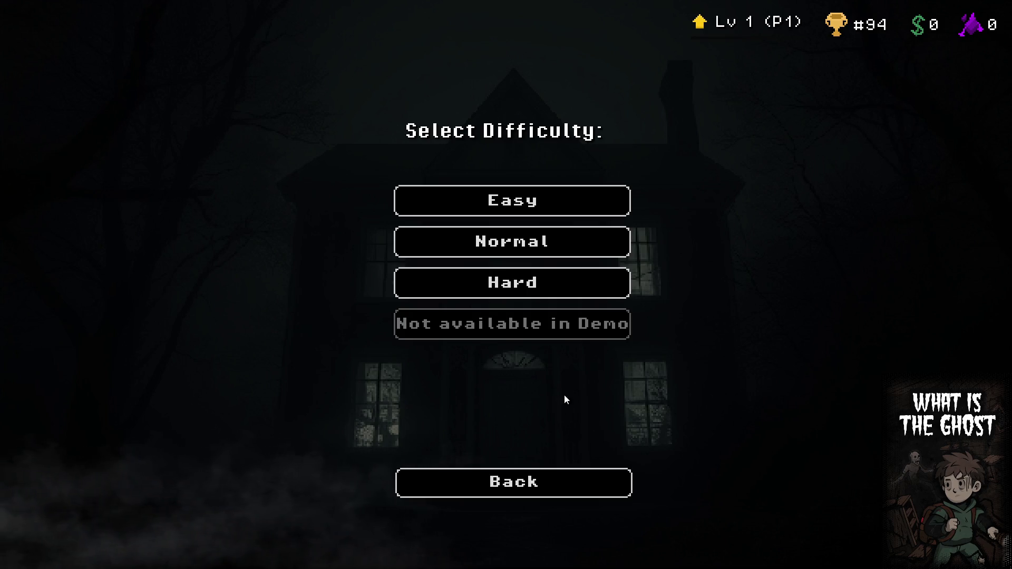
left_click(538, 481)
left_click(533, 496)
left_click(531, 484)
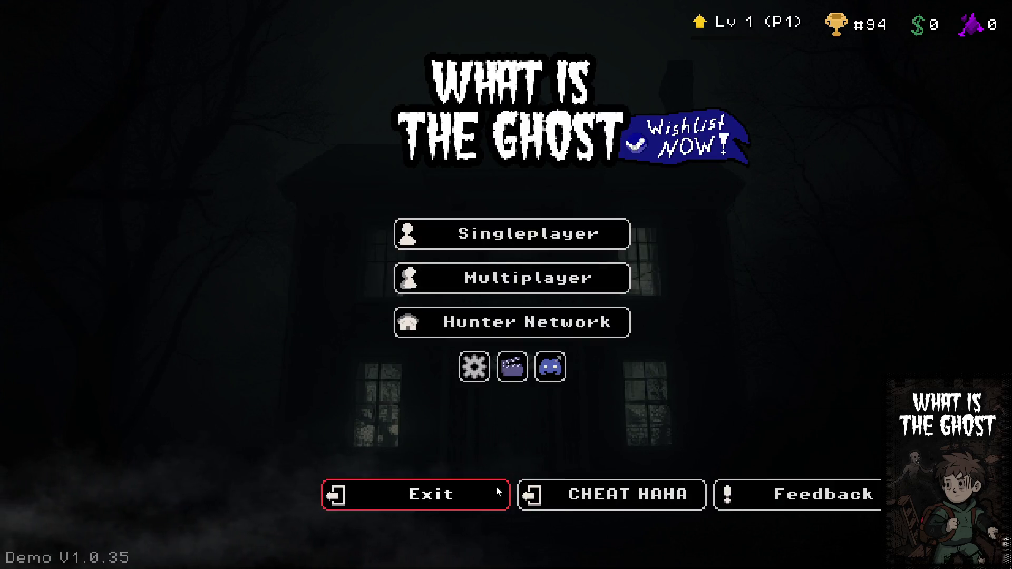
left_click(448, 495)
key("ctrl+s")
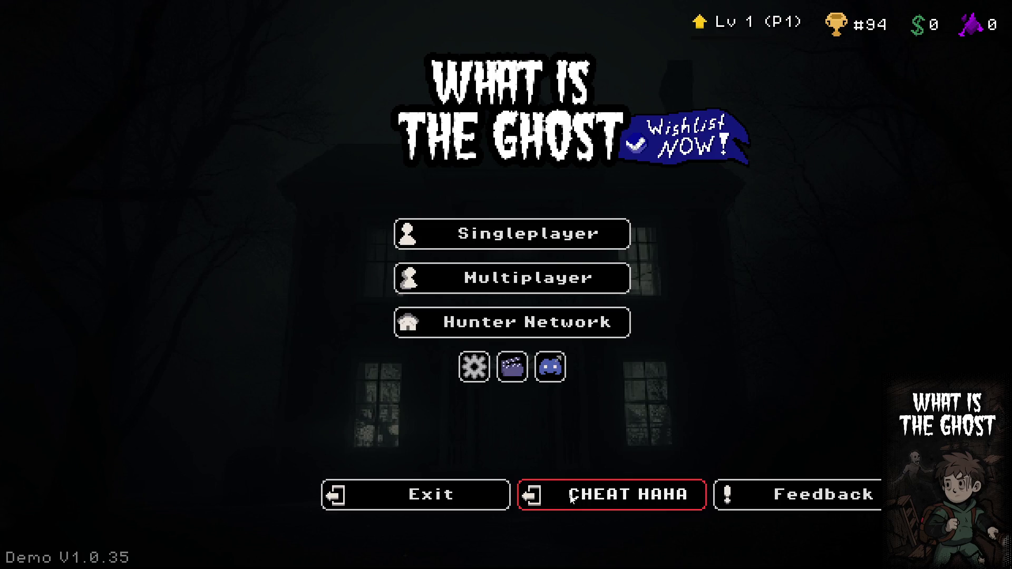
left_click(449, 498)
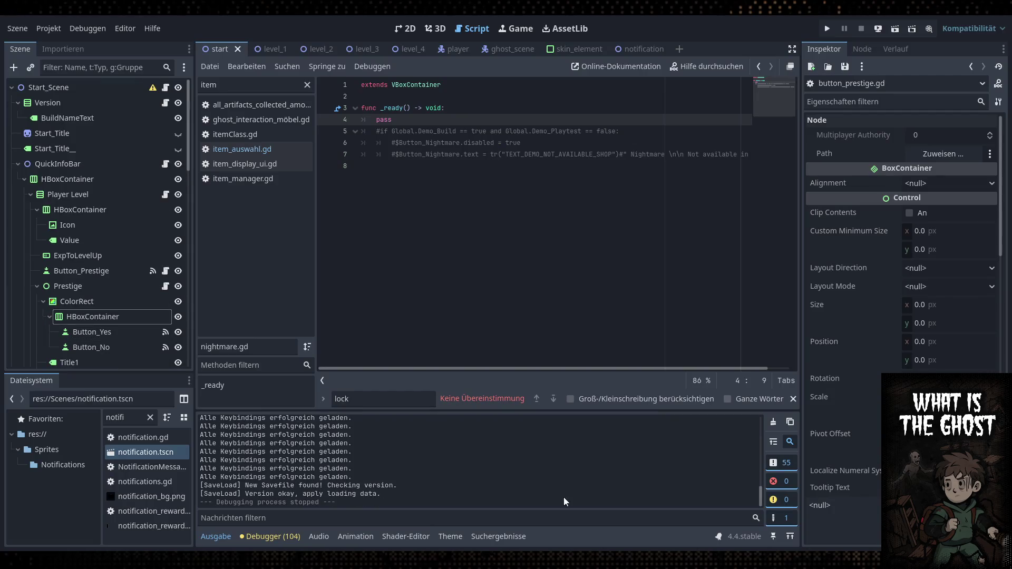
Relaunch What Is The Ghost from the editor's Play button
left_click(826, 30)
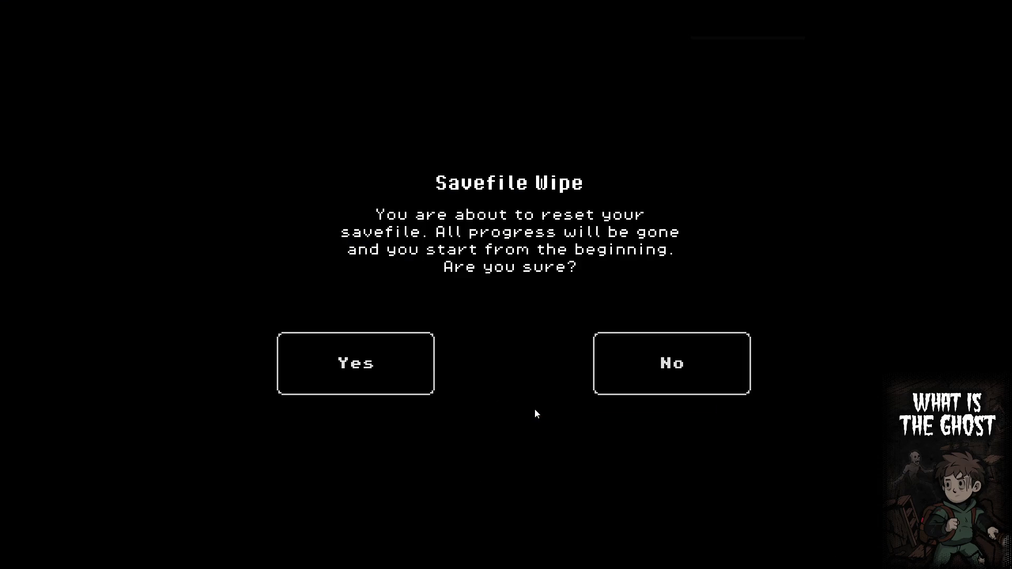
Confirm the savefile wipe, accept the brightness setting and sign the contract
left_click(378, 364)
left_click(506, 470)
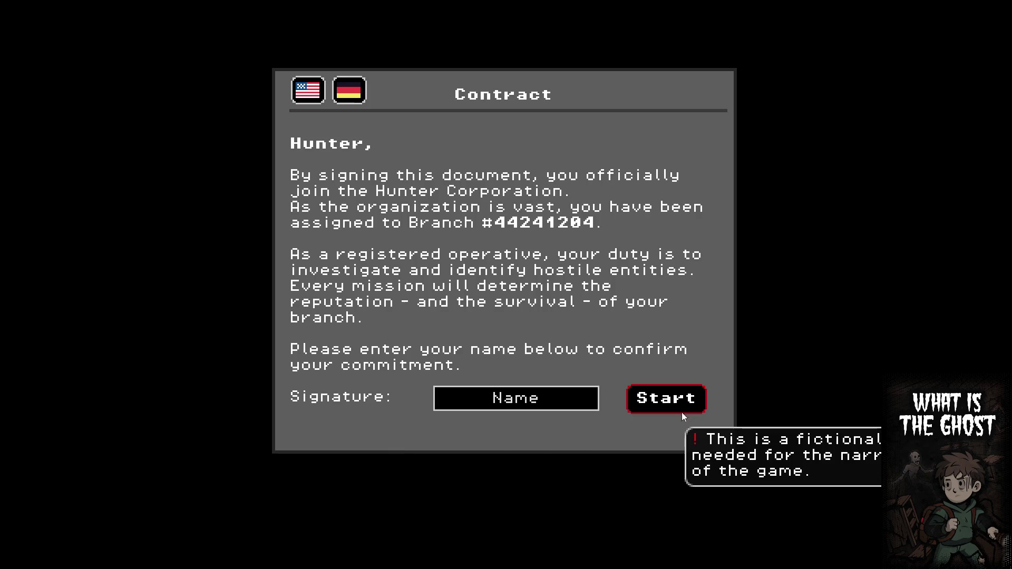
left_click(684, 407)
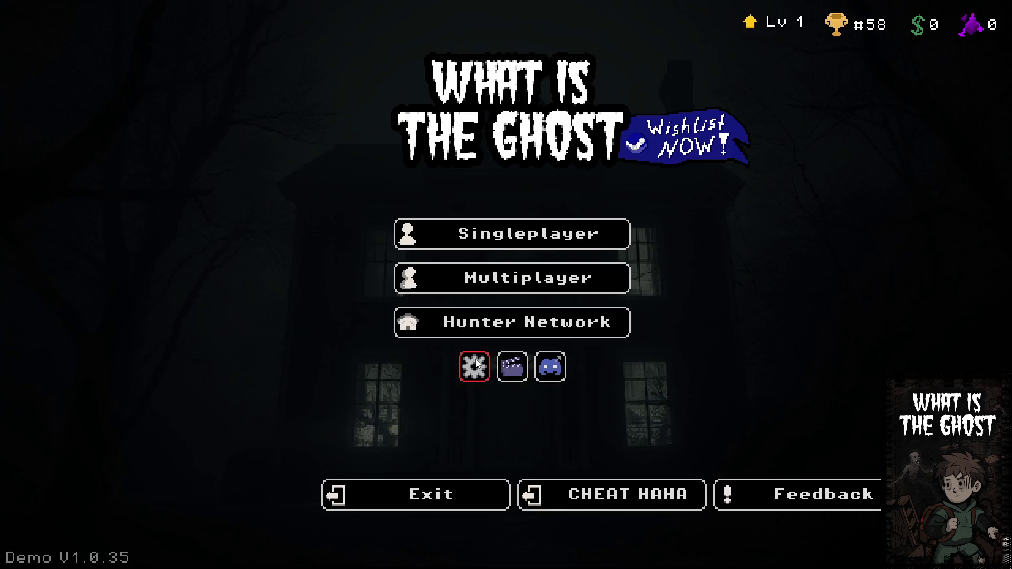
Mute the music and lower the master volume in the game settings
left_click(474, 367)
left_click_drag(644, 304, 504, 306)
left_click_drag(644, 273, 616, 274)
key("Escape")
Start singleplayer at Ash Lane, then back out from difficulty selection to the main menu
left_click(422, 236)
left_click(295, 264)
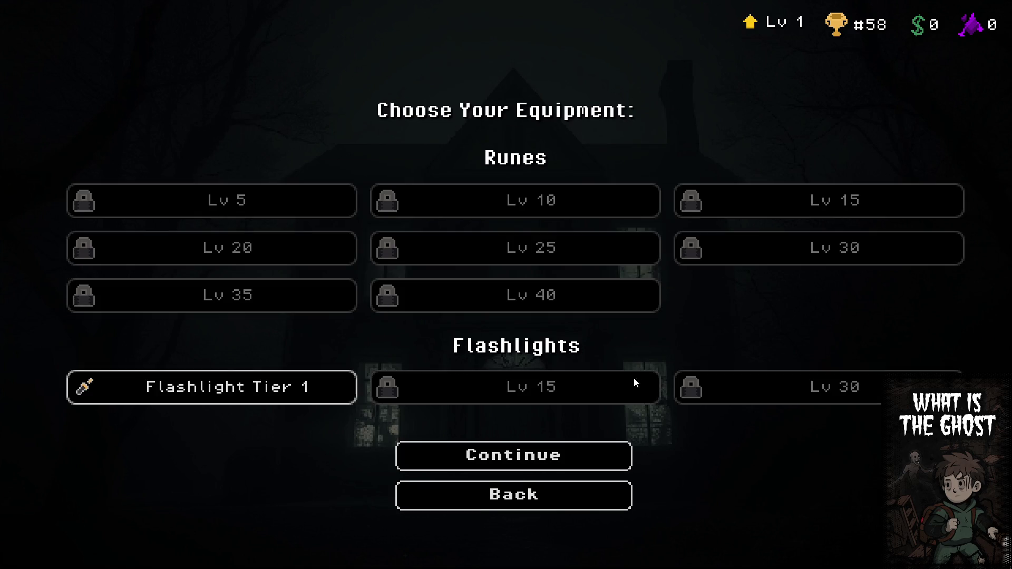
left_click(496, 453)
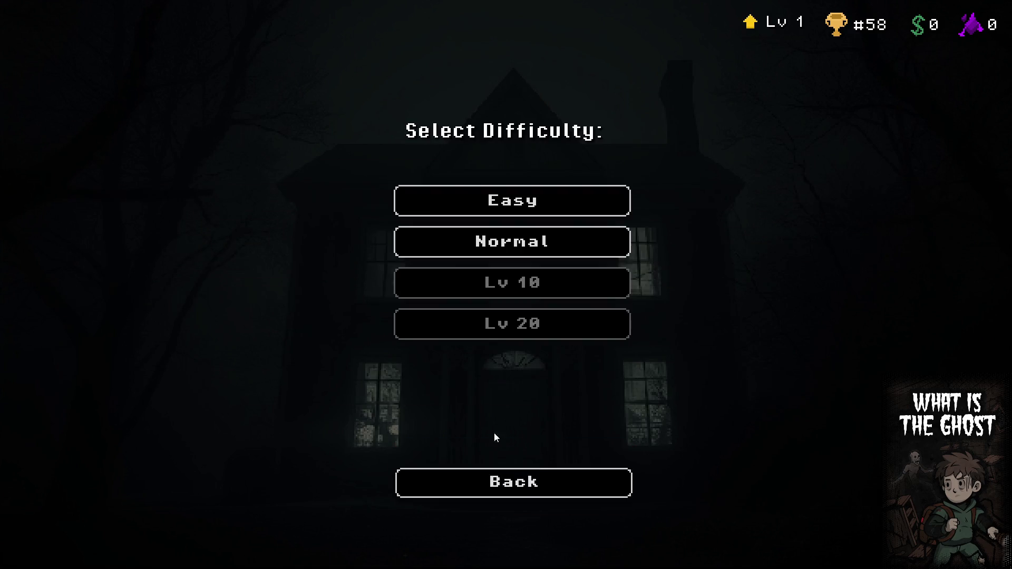
left_click(522, 487)
left_click(523, 488)
left_click(523, 487)
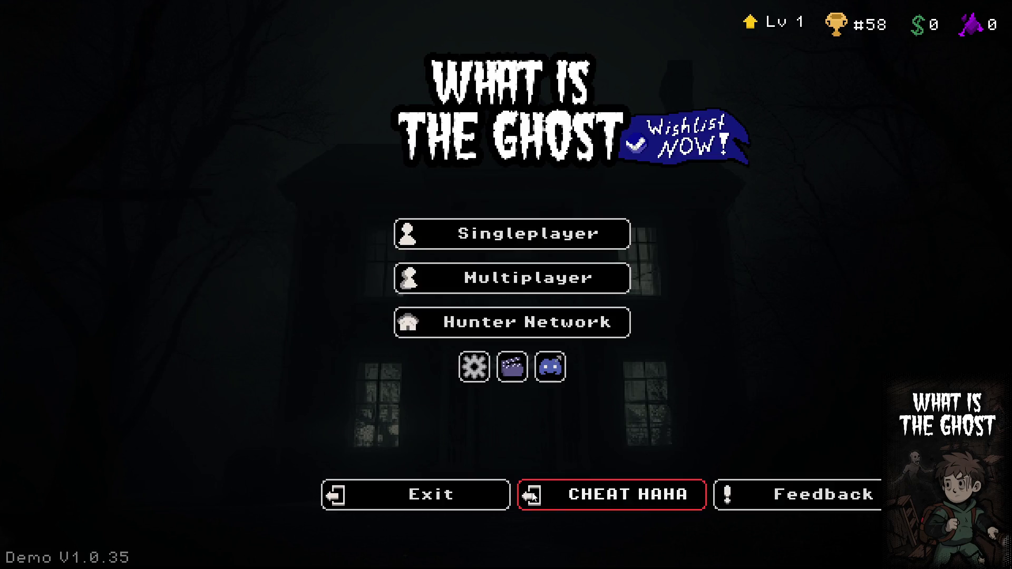
Look over the Hunter Network's Mastery Hub page and return to the main menu
left_click(527, 320)
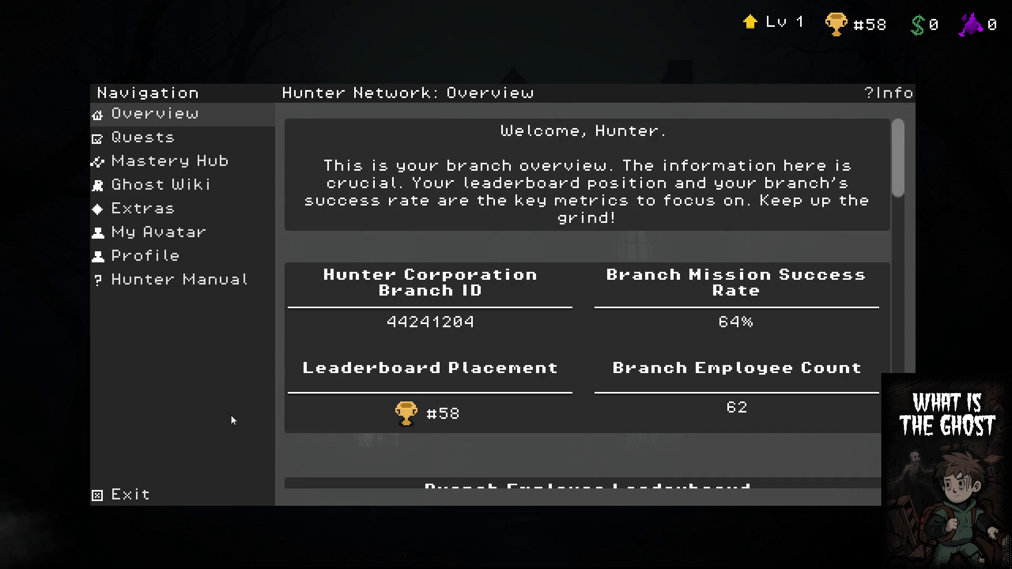
left_click(196, 166)
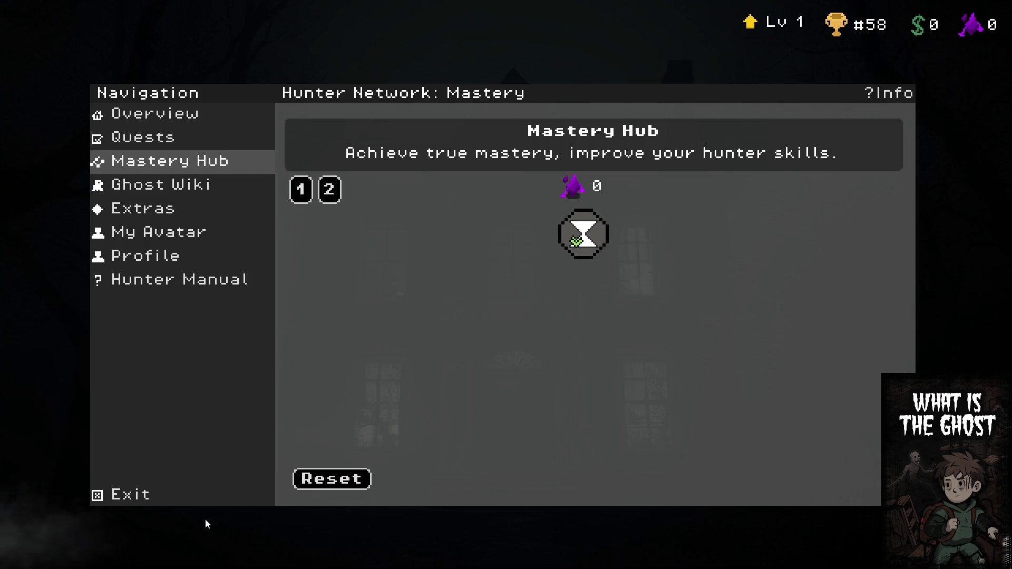
left_click(208, 497)
Start a singleplayer Ash Lane mission on Easy difficulty
left_click(496, 236)
left_click(249, 234)
left_click(513, 455)
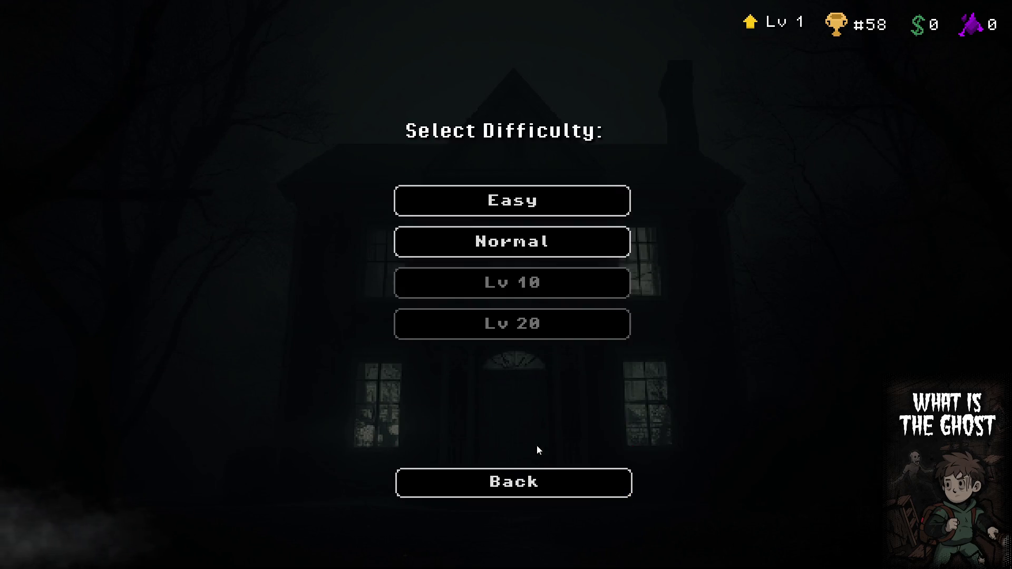
left_click(559, 212)
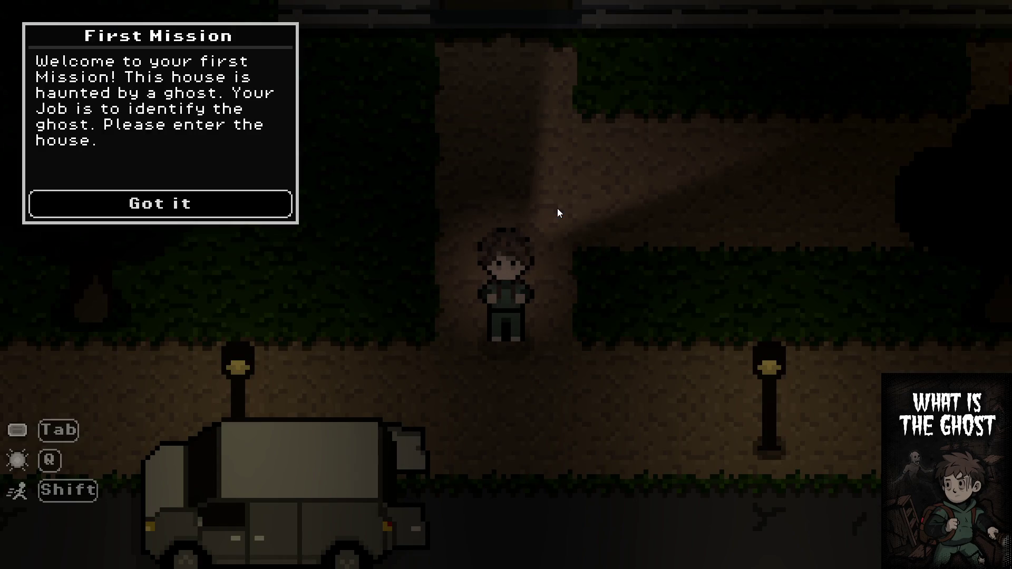
Enter the house and extract the artifact from the anomaly, dismissing each tutorial
left_click(257, 209)
key("w")
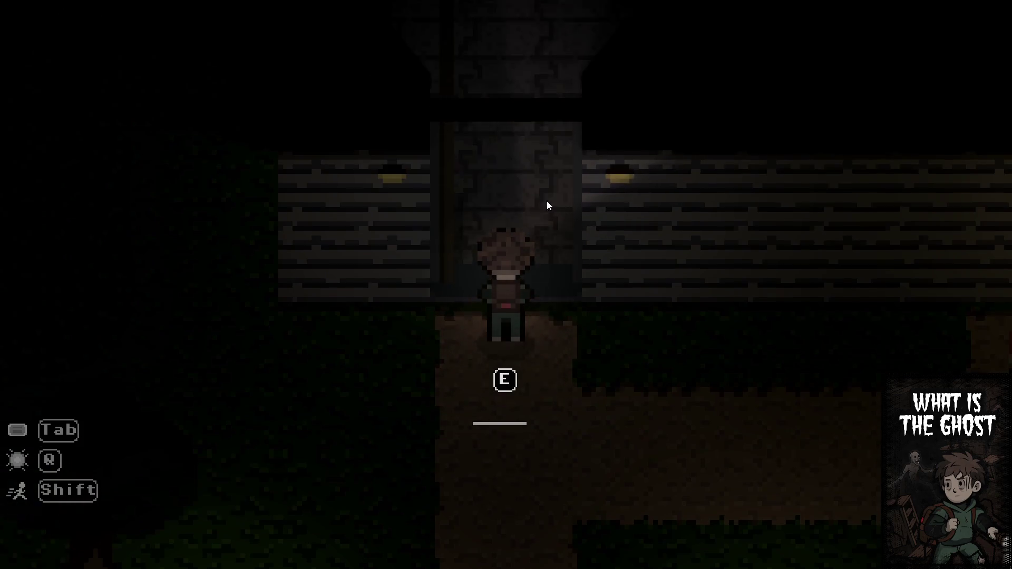
key("e")
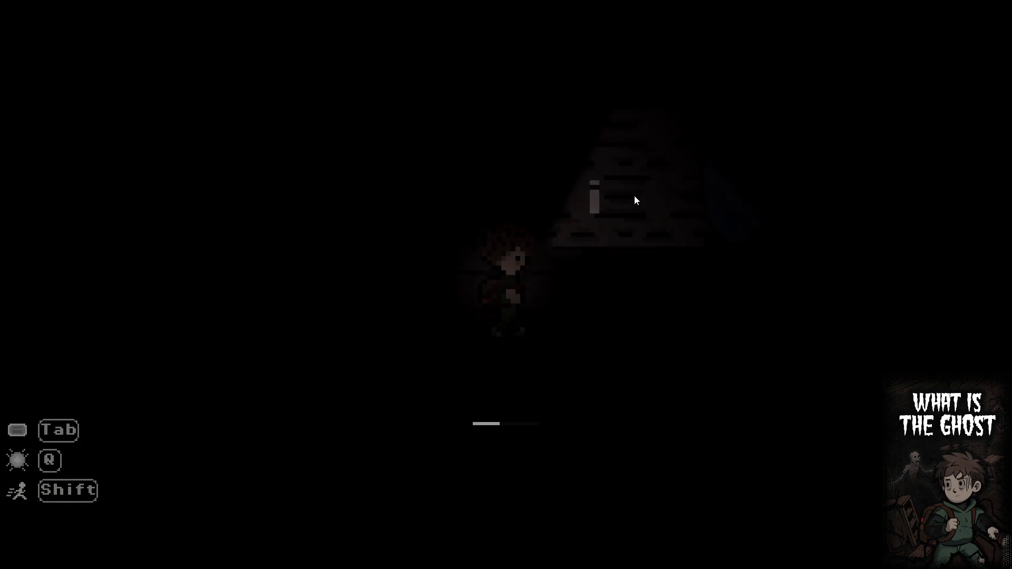
left_click(264, 206)
key("d")
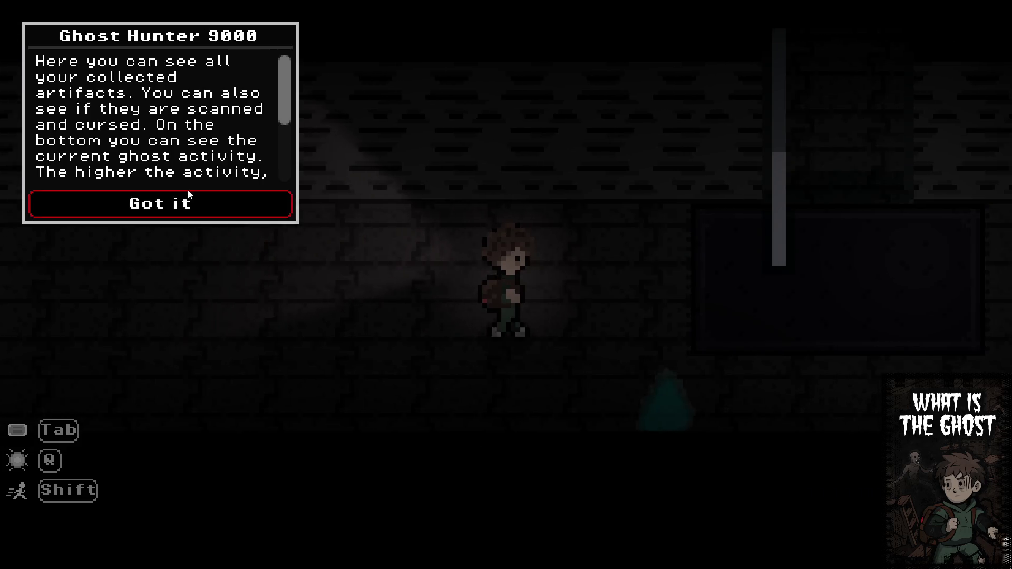
left_click(188, 203)
key("d")
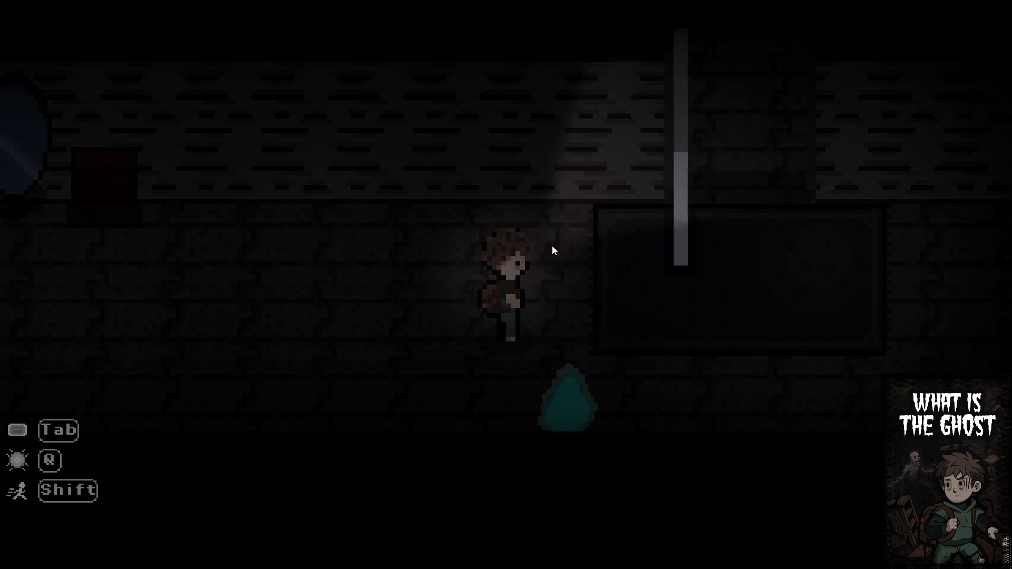
key("e")
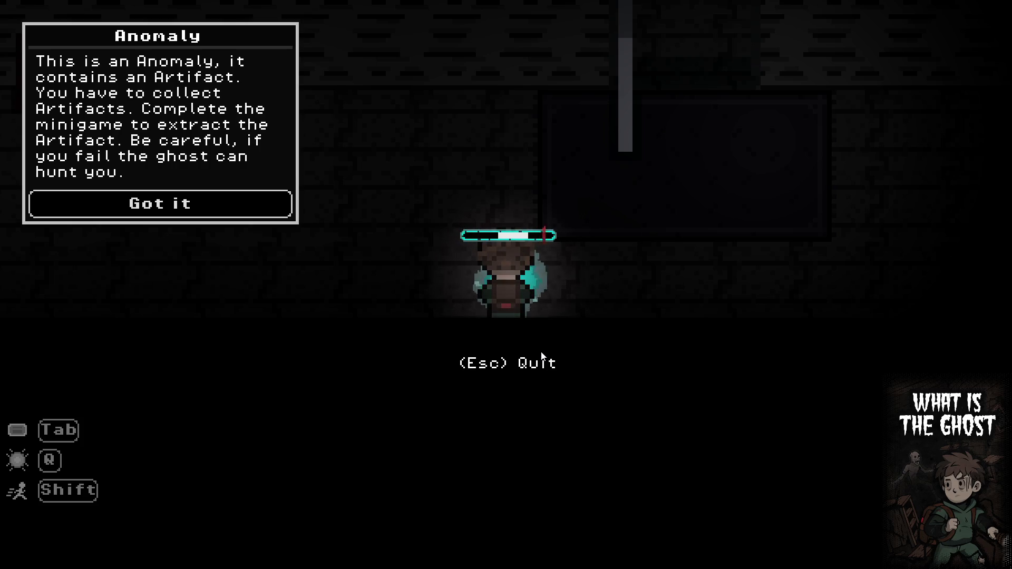
left_click(252, 211)
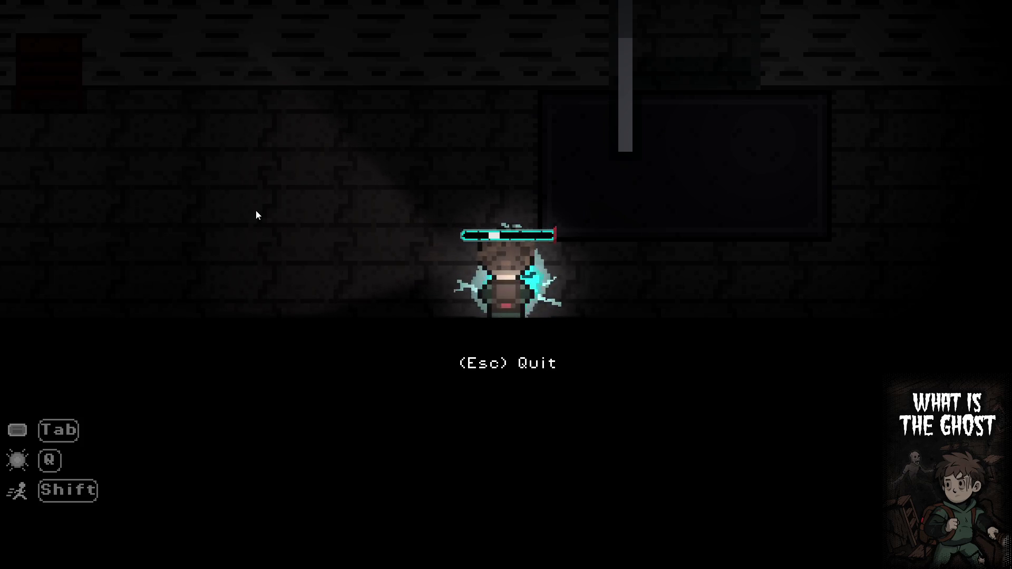
key("e")
key("d")
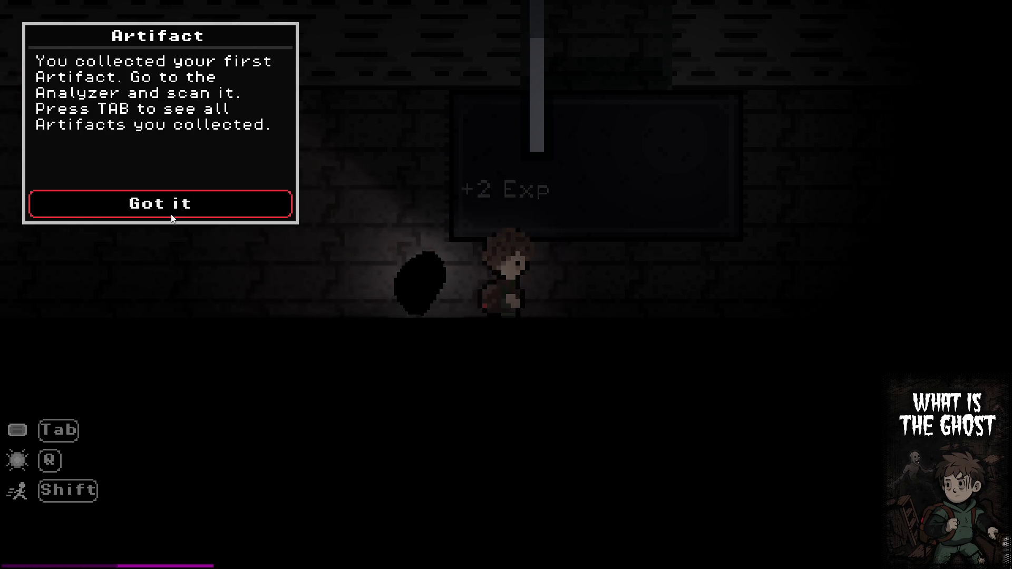
left_click(174, 211)
Walk through the rooms, glance at the Ghost Hunter 9000 journal, and run left to the cyan crystal
key("w")
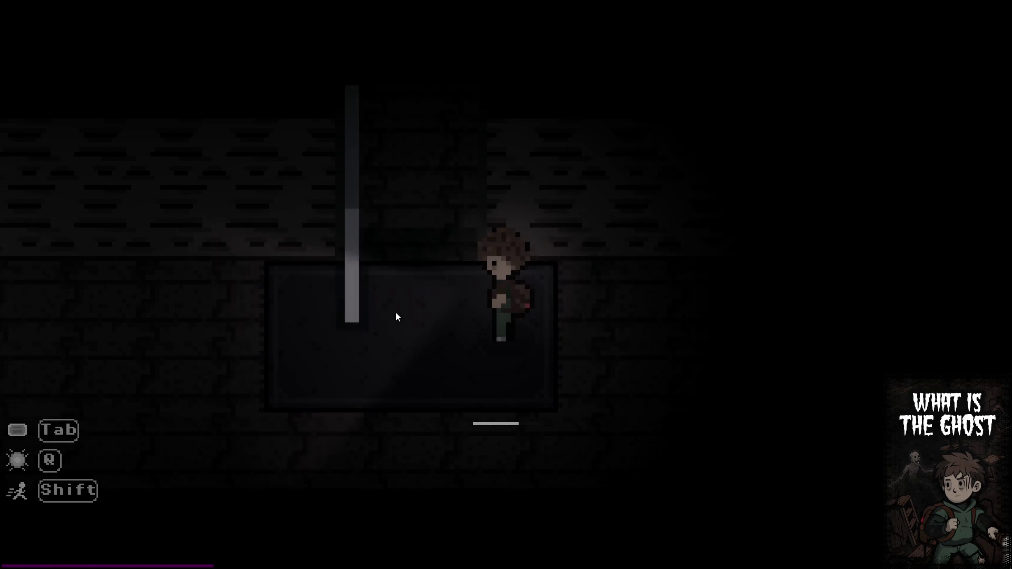
key("w")
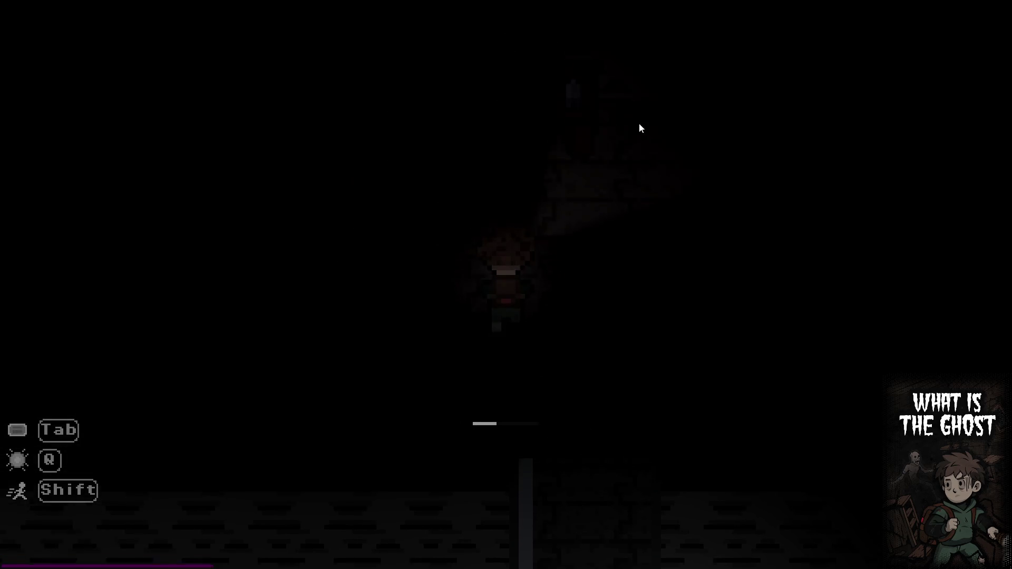
key("s")
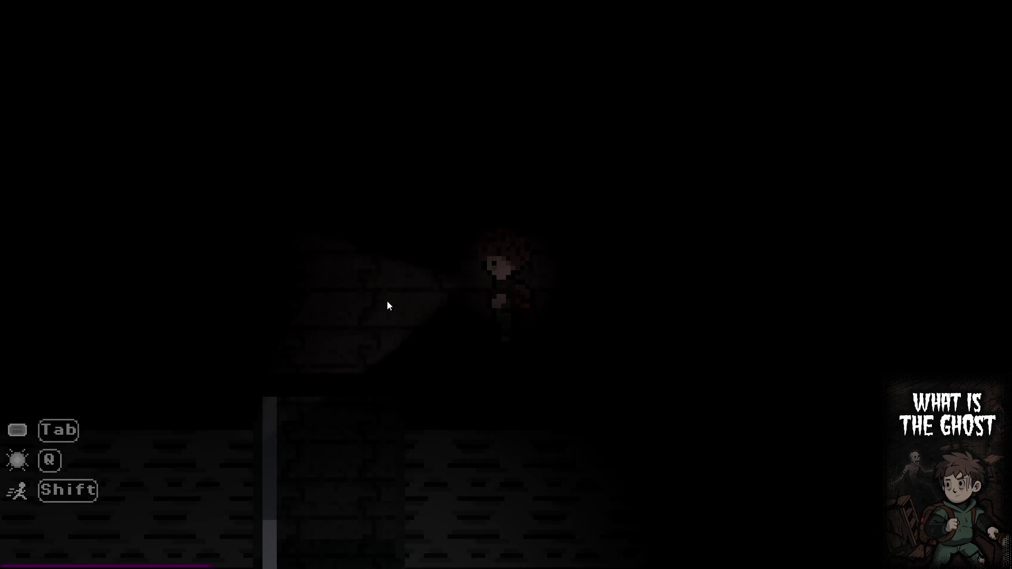
key("a")
key("s")
key("s")
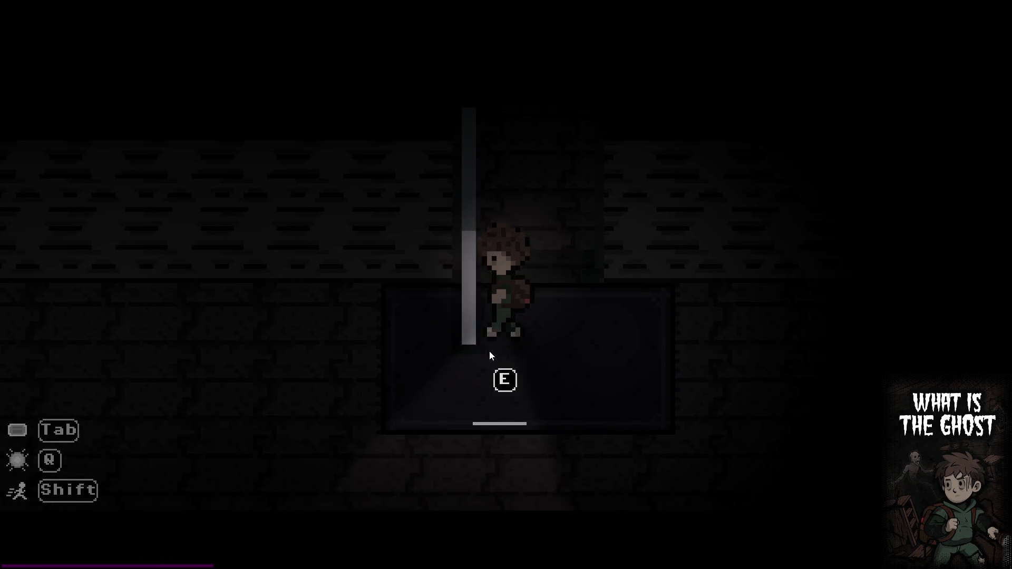
key("a")
key("a")
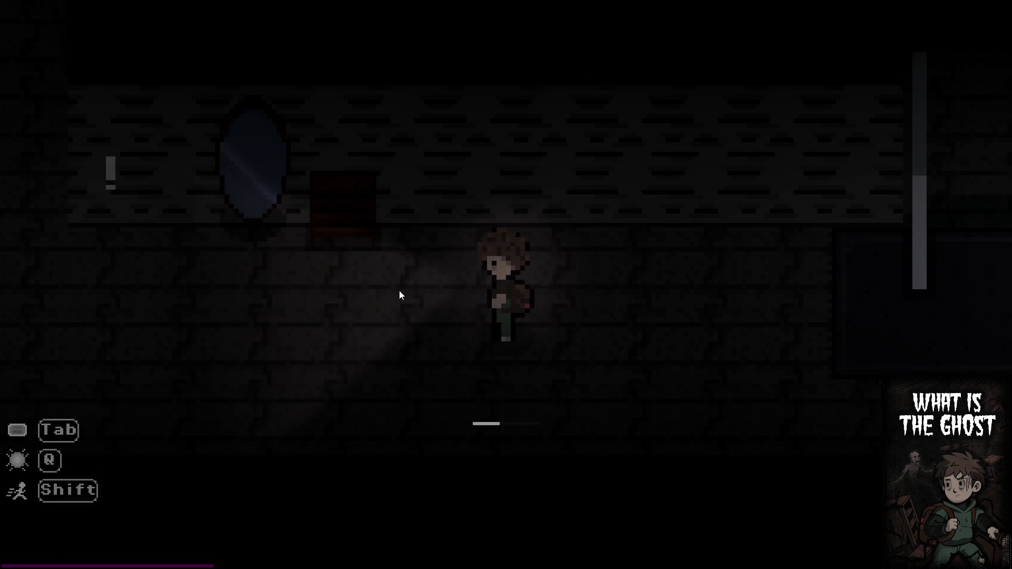
key("Tab")
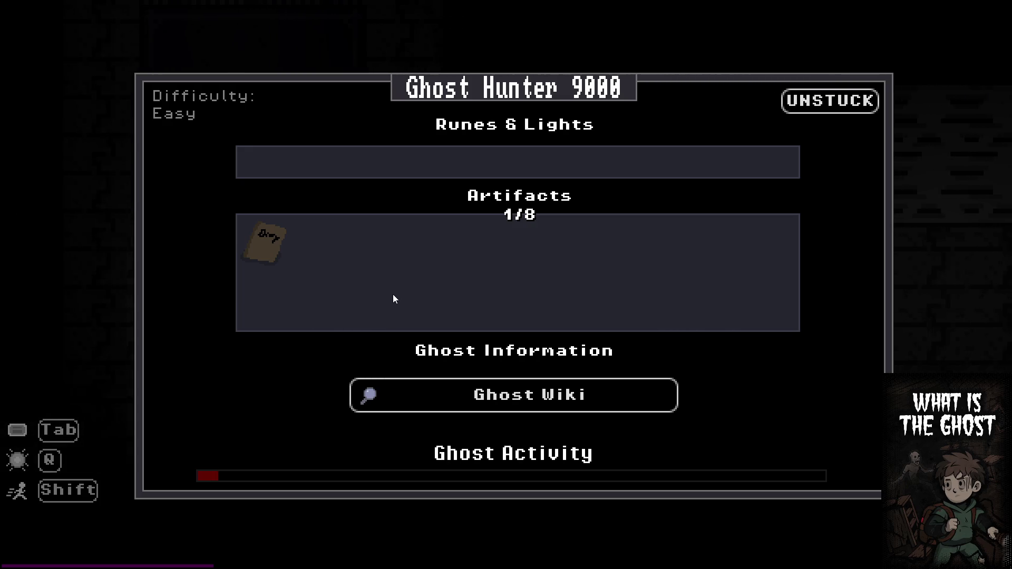
key("Tab")
key("a")
key("w")
key("w")
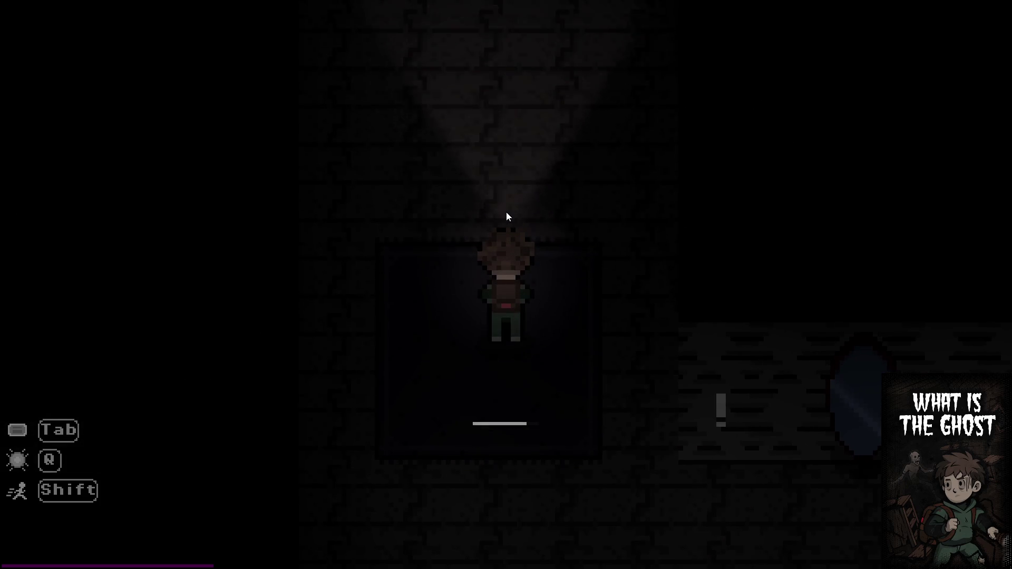
key("shift+a")
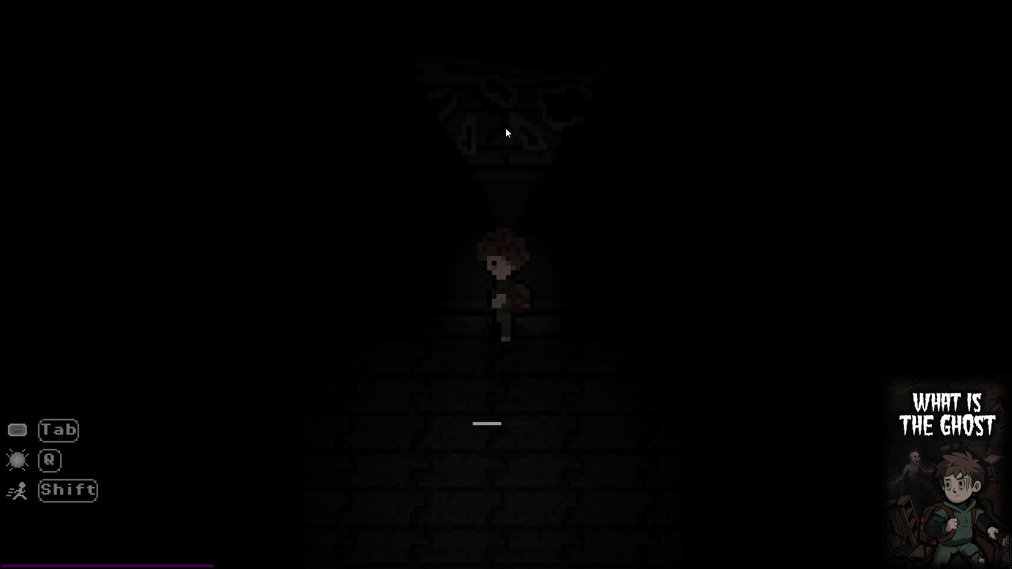
key("a")
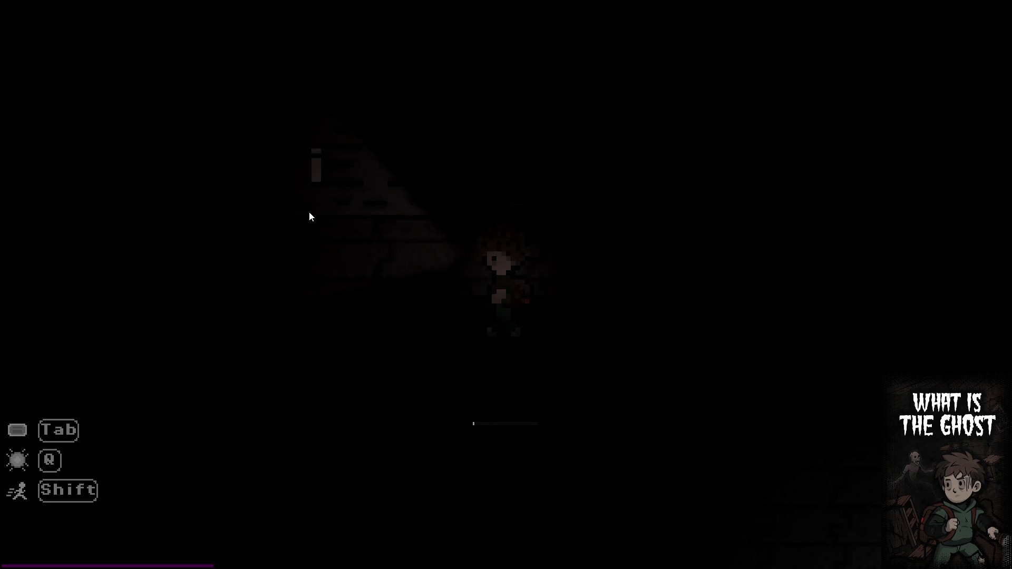
key("a")
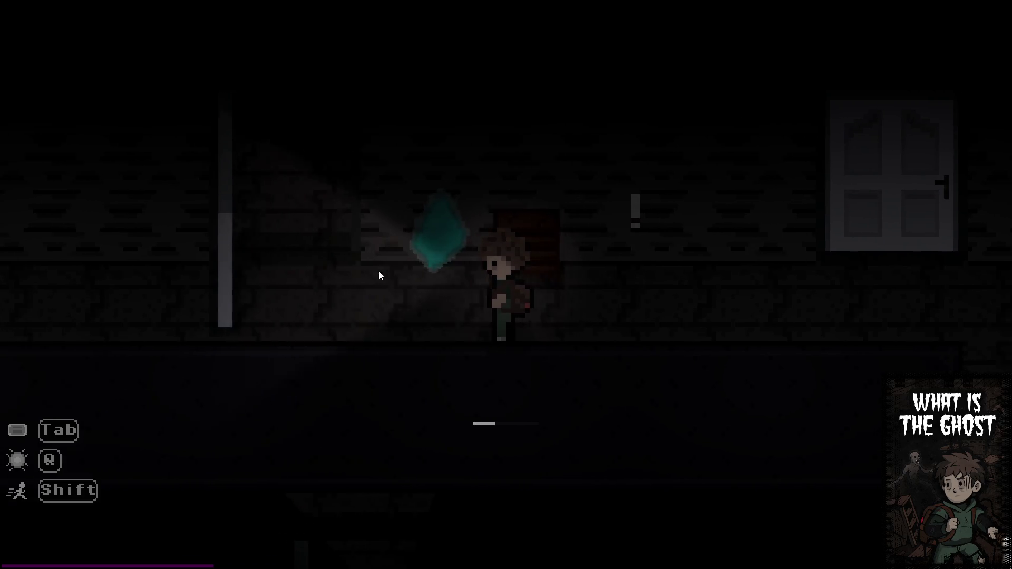
Mine the cyan crystal, then climb the shaft and mine the next crystal
key("e")
key("e")
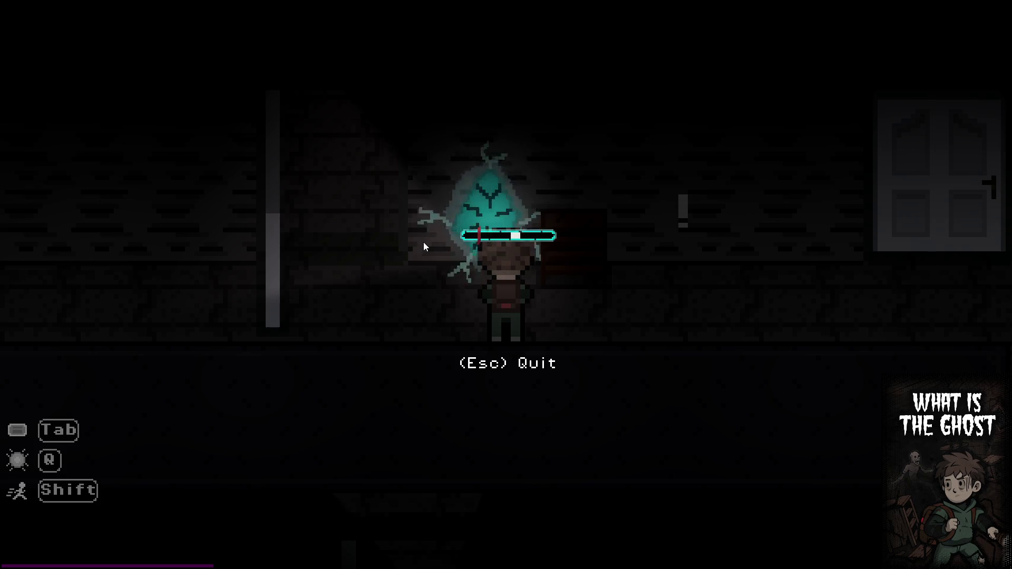
key("e")
key("a")
key("w")
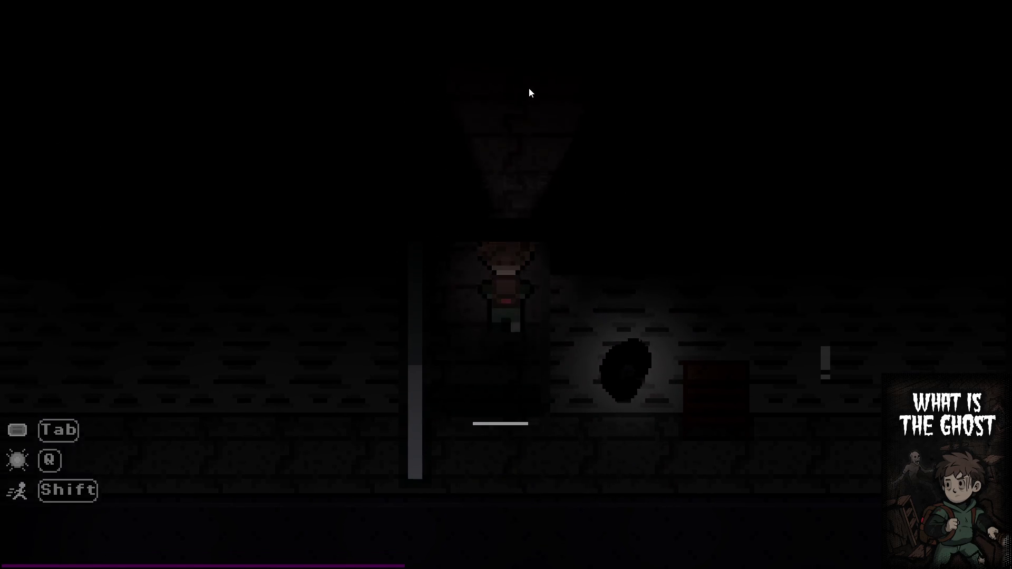
key("w")
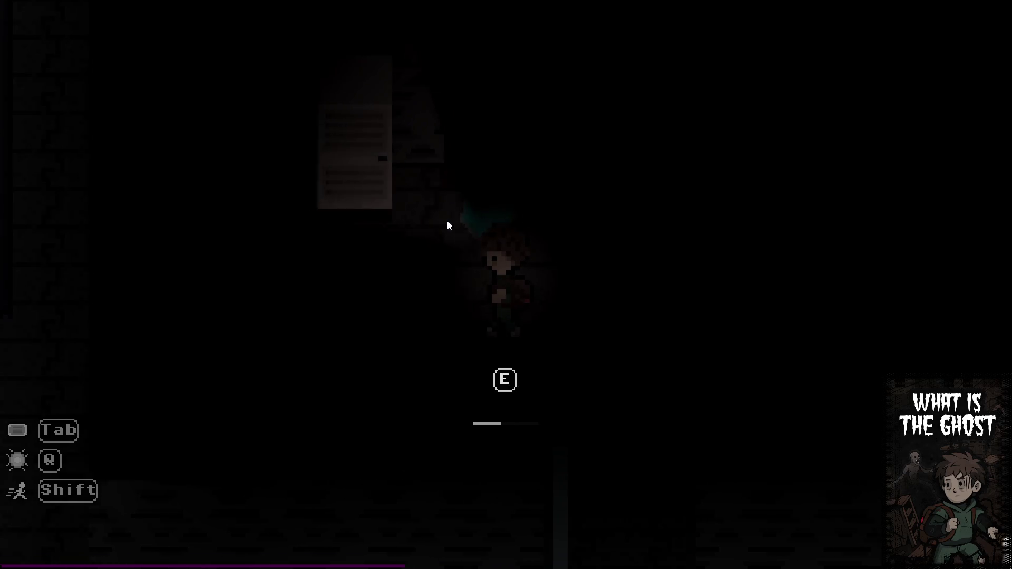
key("e")
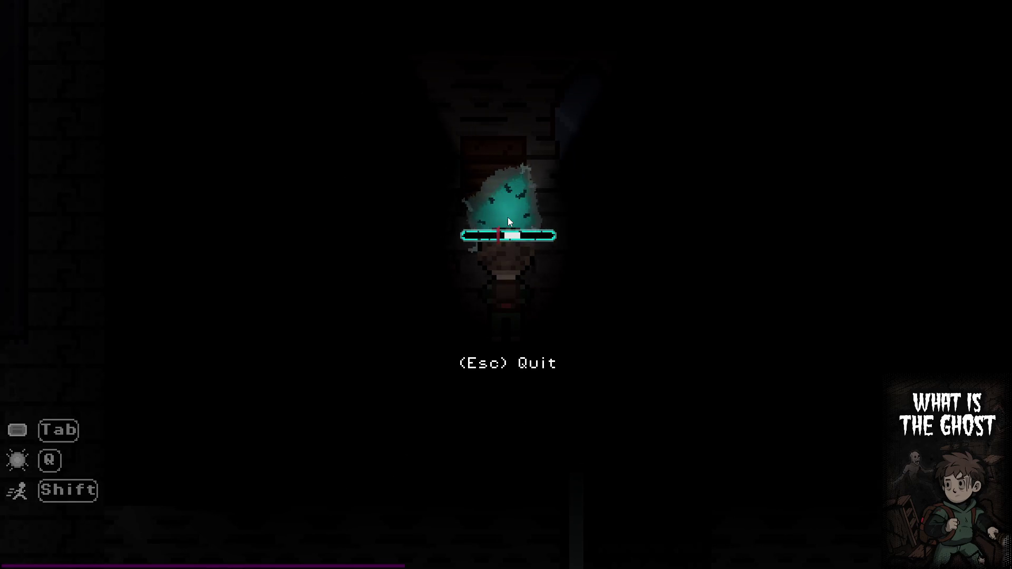
key("e")
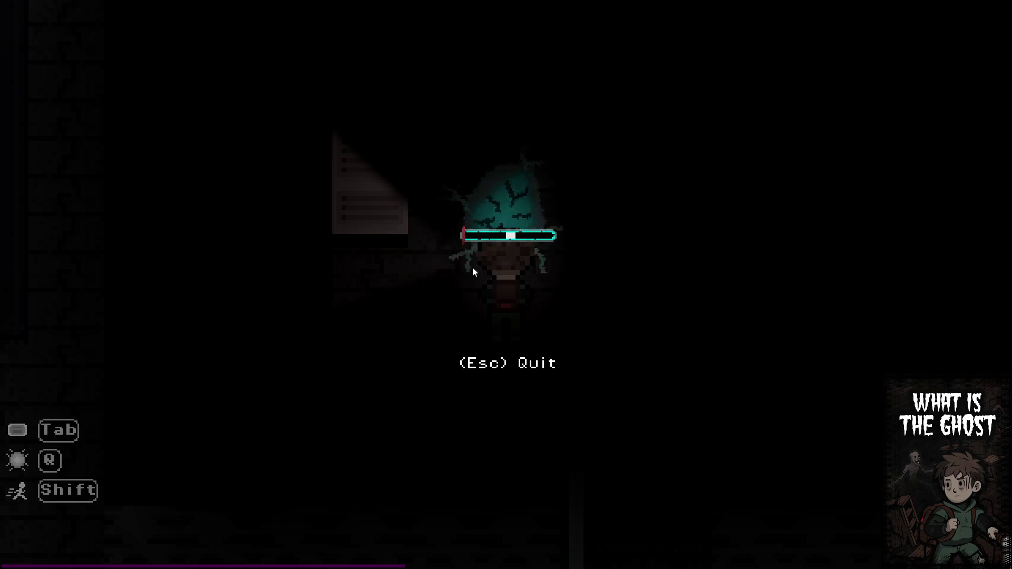
key("e")
key("s")
Mine the teal and cyan crystals in the lower room, collect the Void Essence, and pause
key("s")
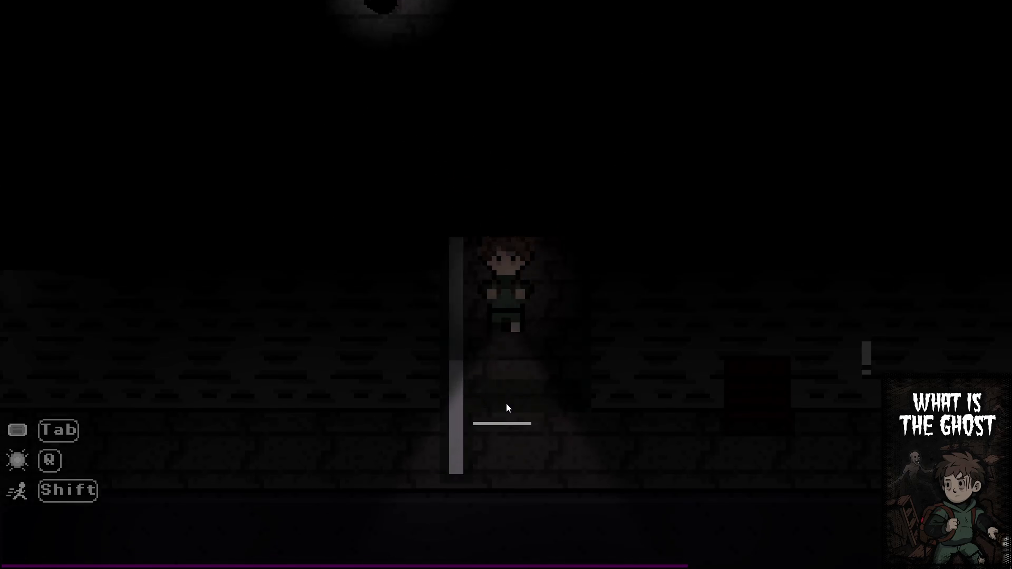
key("s")
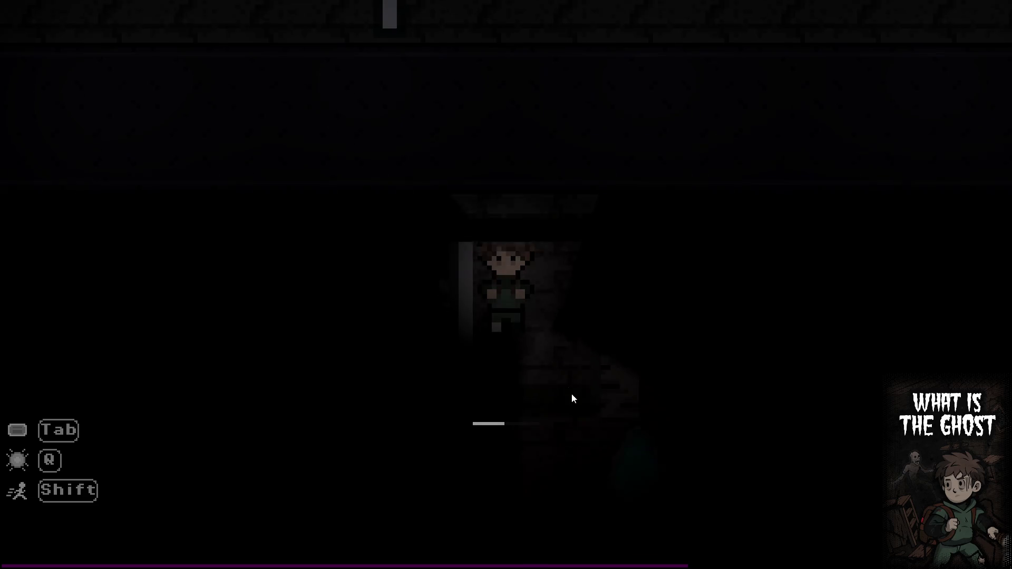
key("e")
key("e")
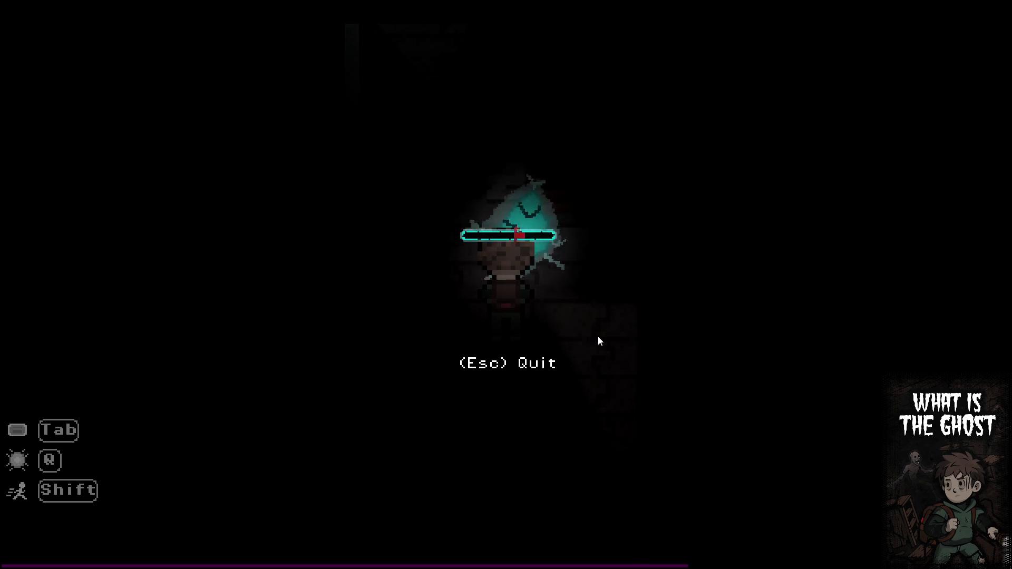
key("e")
key("e")
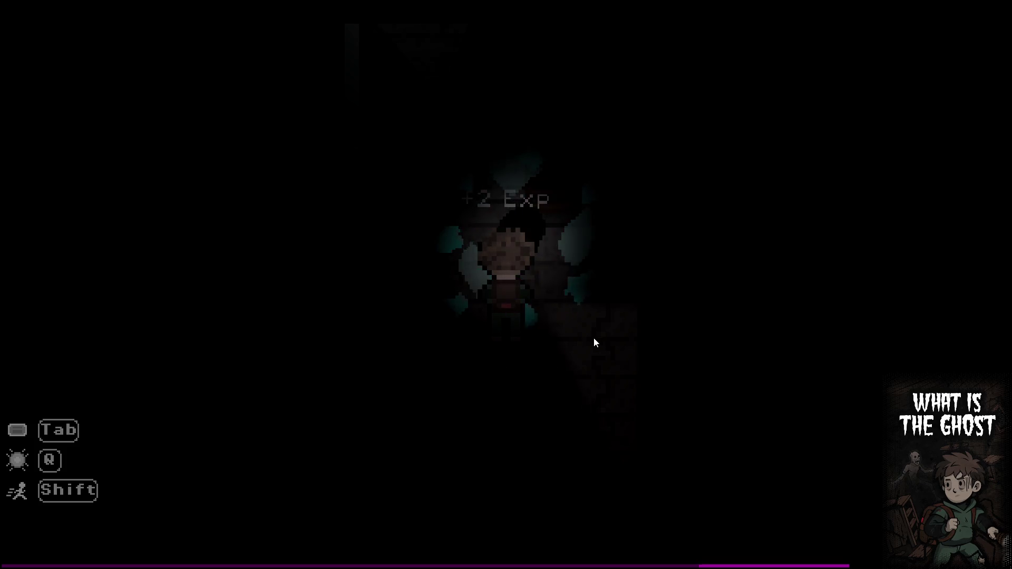
key("a")
key("w")
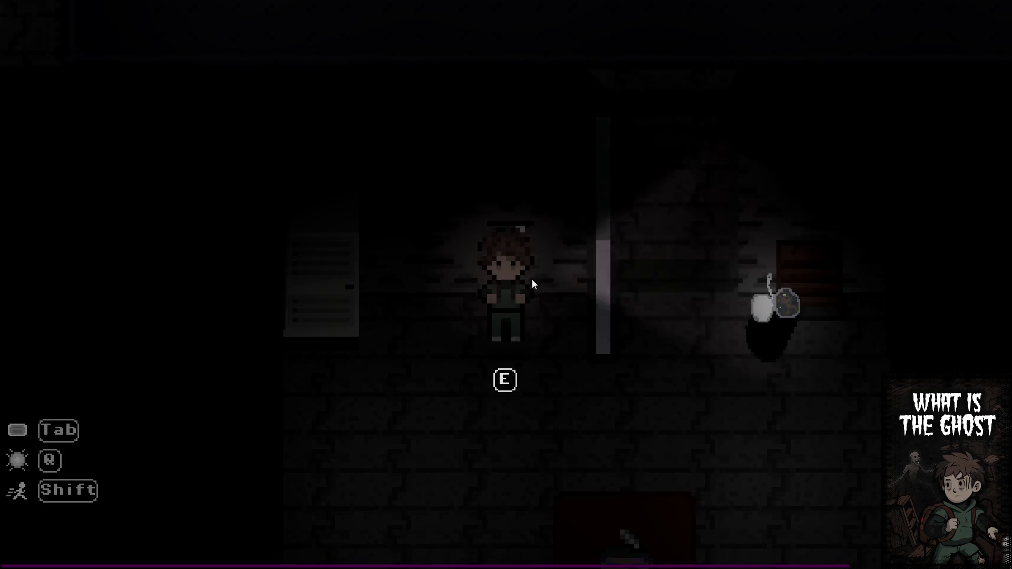
key("s")
key("s")
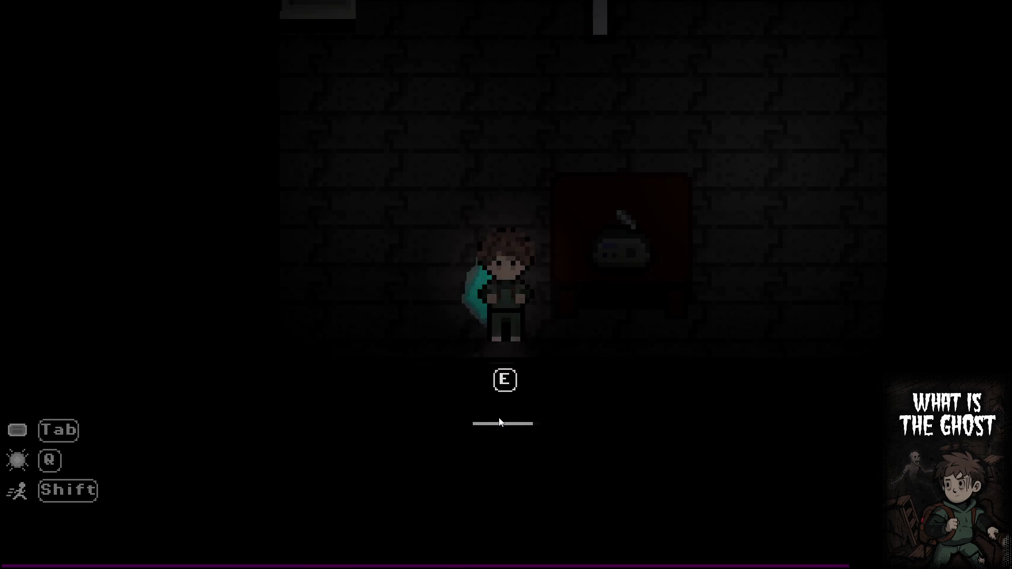
key("e")
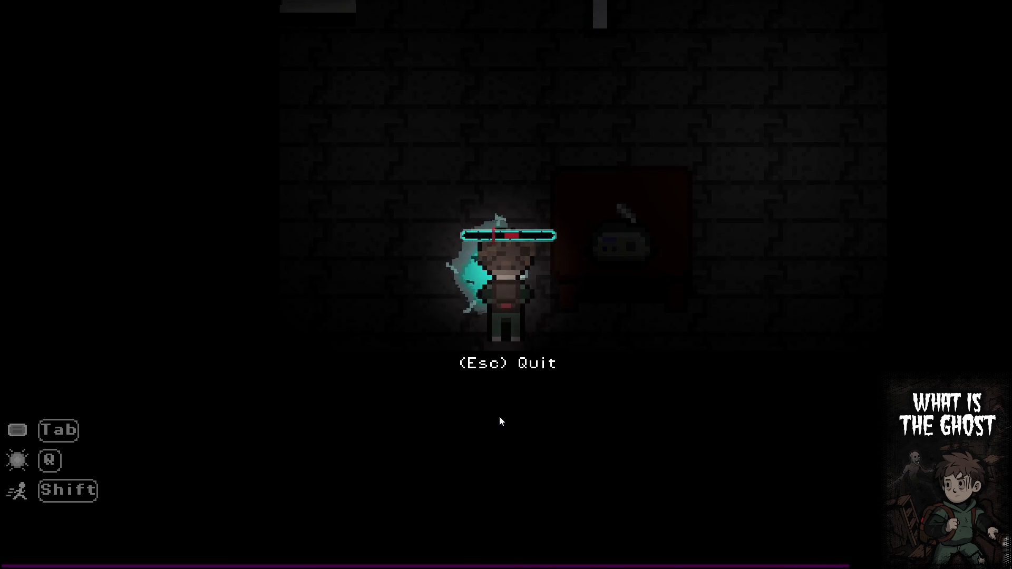
key("e")
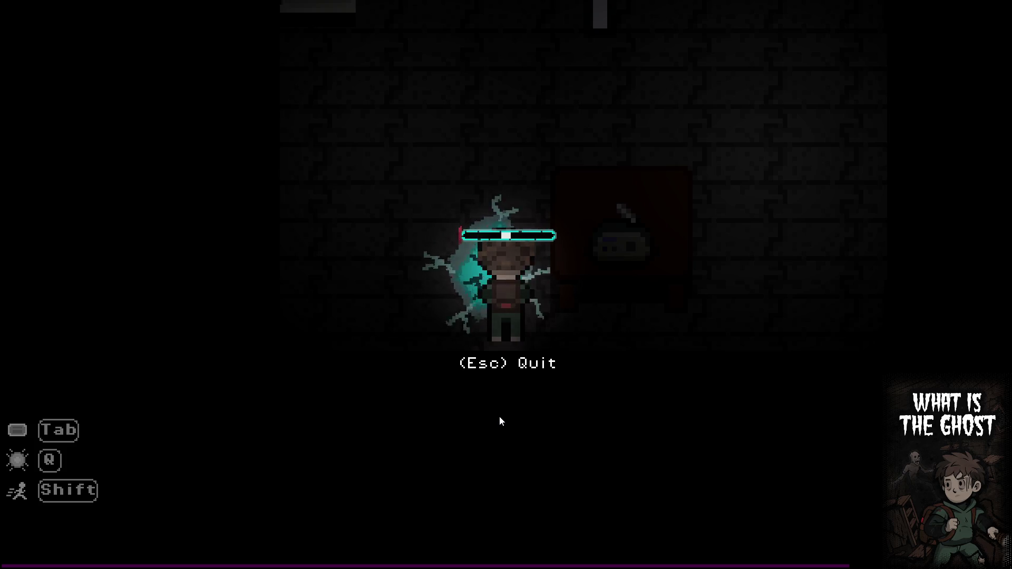
key("e")
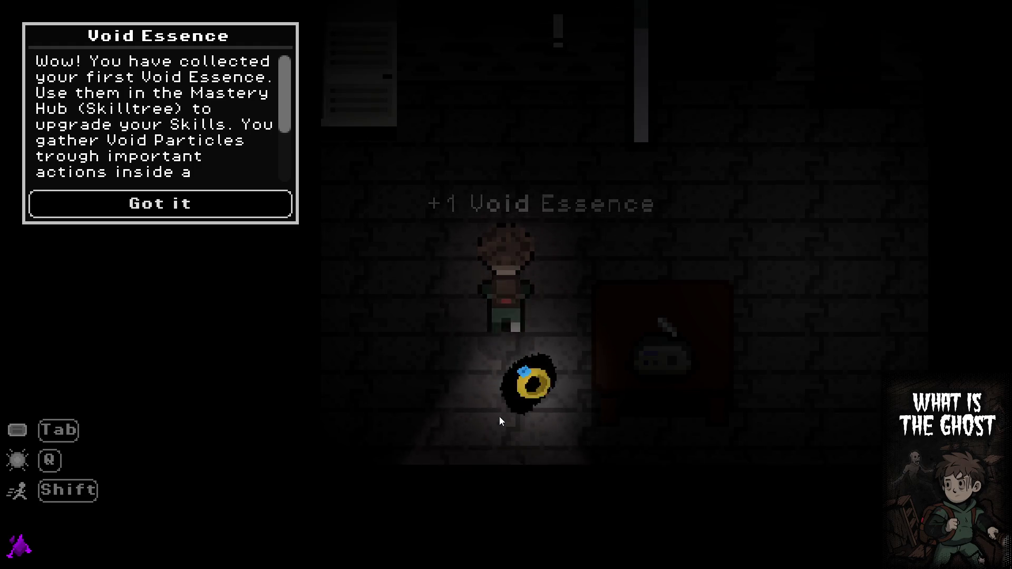
left_click(214, 211)
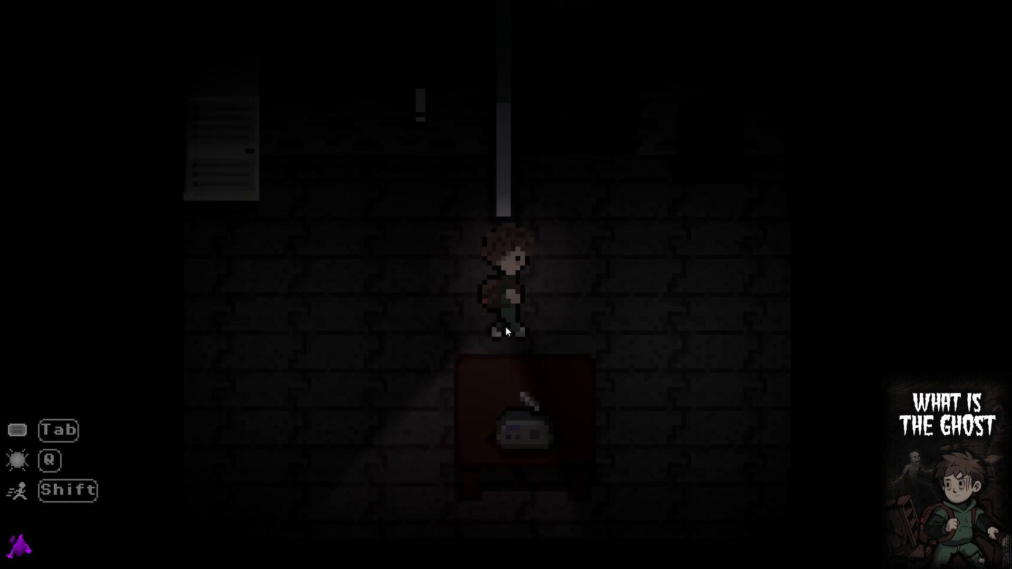
key("Escape")
Leave the mission, then hold the Quick Scan node in the Mastery Hub to spend the Void Essence
left_click_drag(503, 339, 504, 339)
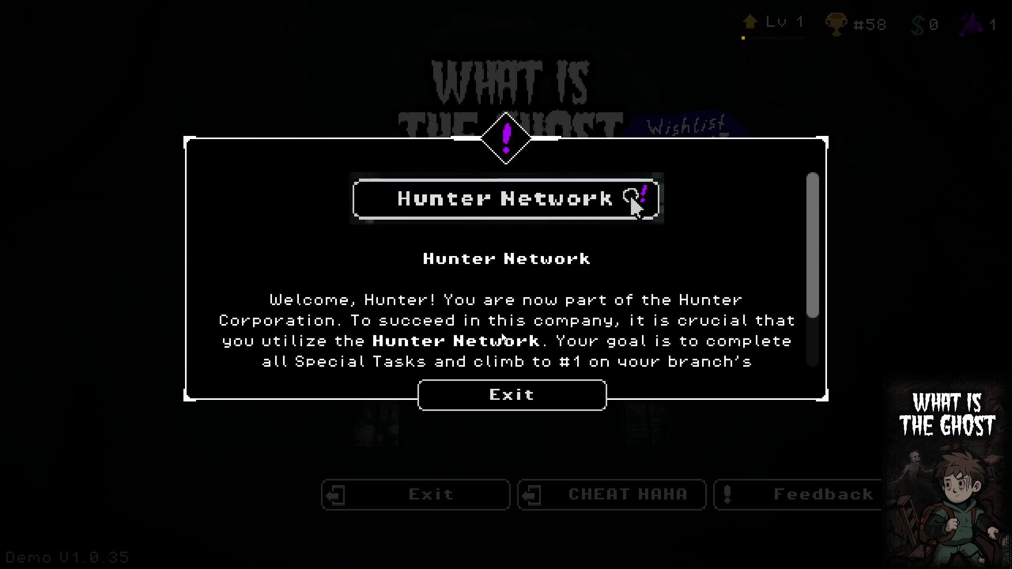
left_click(516, 409)
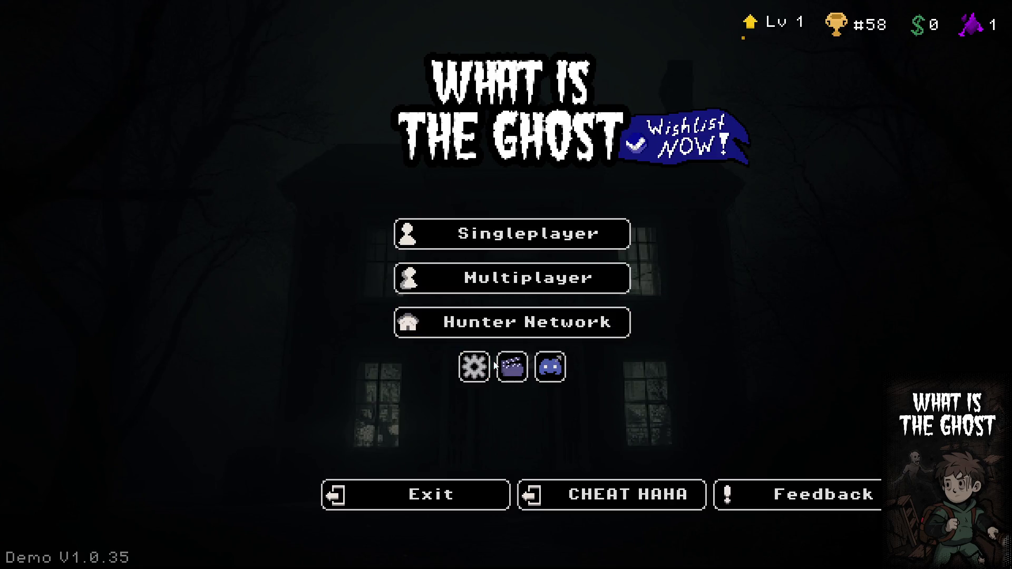
left_click(498, 323)
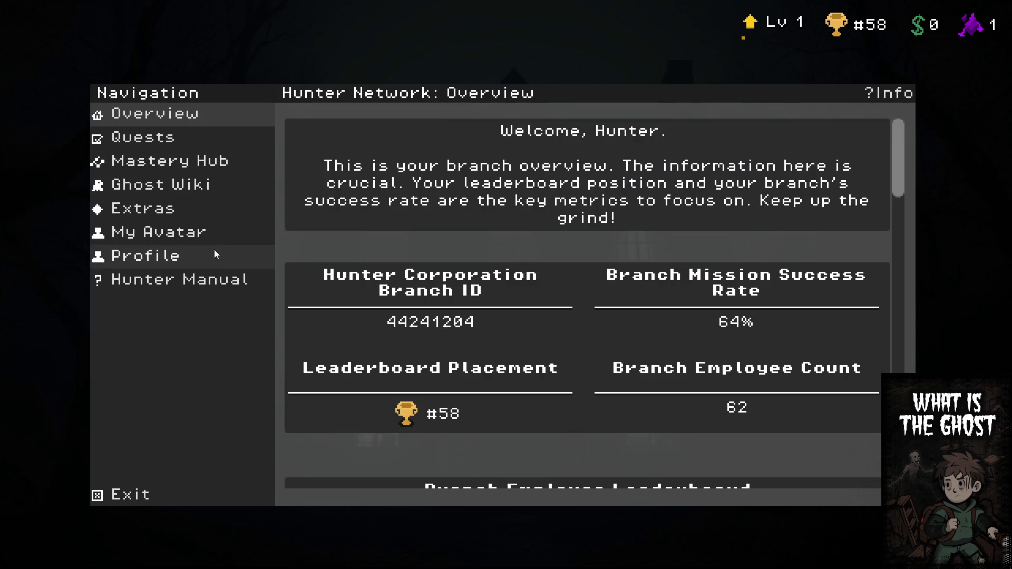
left_click(219, 161)
left_click_drag(591, 240, 591, 240)
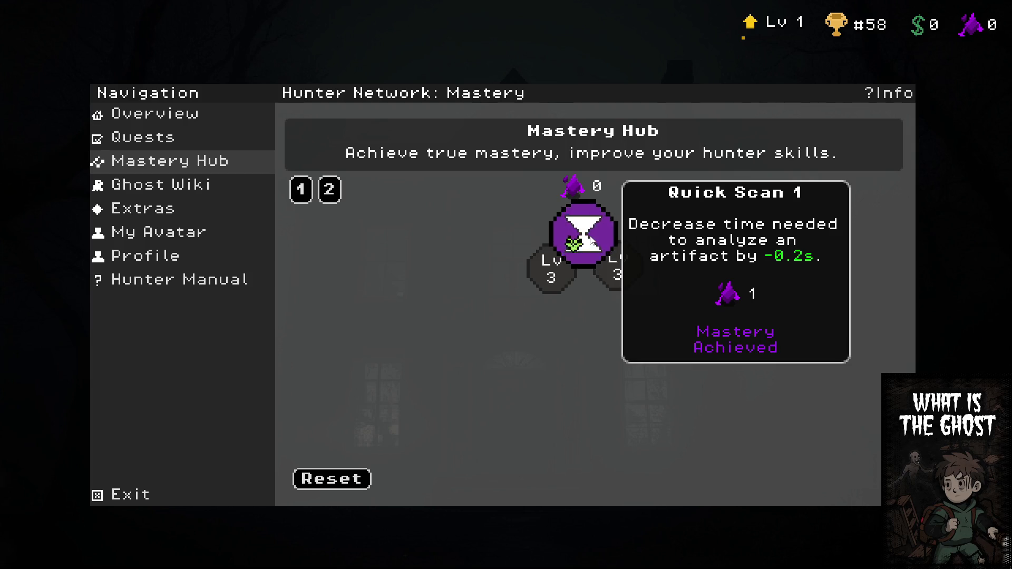
left_click(186, 501)
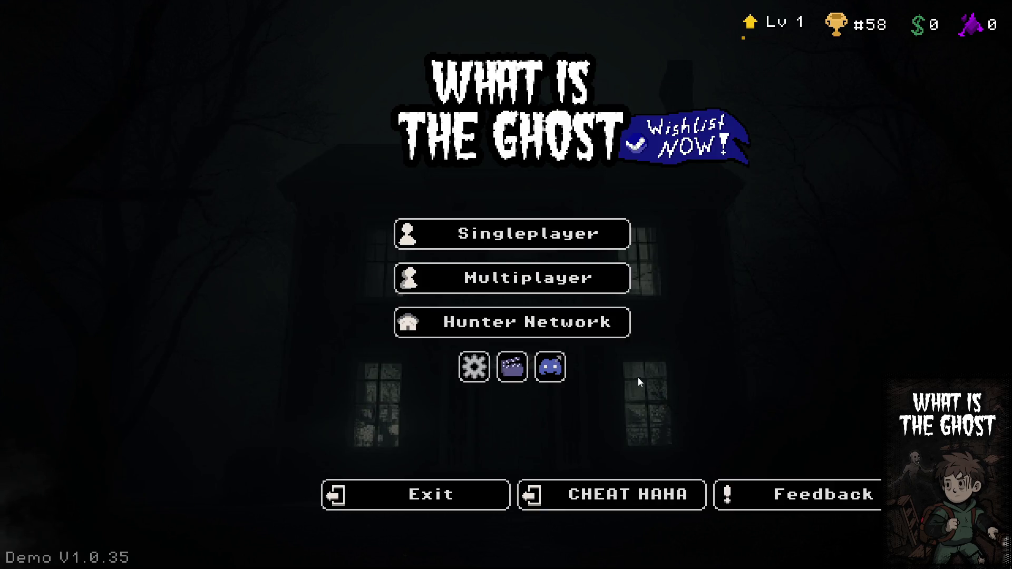
Spam the CHEAT HAHA button until the hunter reaches level 50
left_click(609, 501)
left_click(609, 504)
left_click(609, 504)
left_click(609, 503)
left_click(608, 503)
left_click(609, 503)
left_click(608, 504)
left_click(609, 504)
left_click(609, 504)
left_click(608, 504)
left_click(609, 503)
left_click(608, 503)
left_click(608, 503)
left_click(609, 504)
left_click(608, 504)
left_click(608, 504)
double_click(608, 503)
triple_click(607, 502)
triple_click(606, 502)
double_click(605, 505)
triple_click(604, 504)
double_click(603, 504)
left_click(604, 504)
triple_click(603, 504)
double_click(603, 504)
triple_click(604, 504)
double_click(605, 504)
double_click(607, 504)
double_click(606, 505)
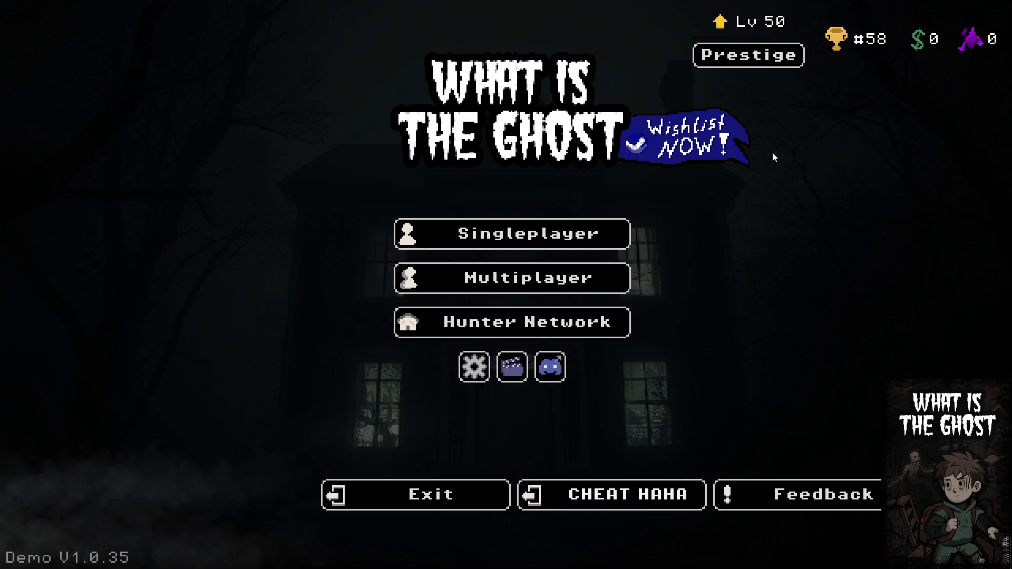
Advance to Prestige 1, claim its reward, and return to the Hunter Network
left_click(751, 62)
left_click(430, 364)
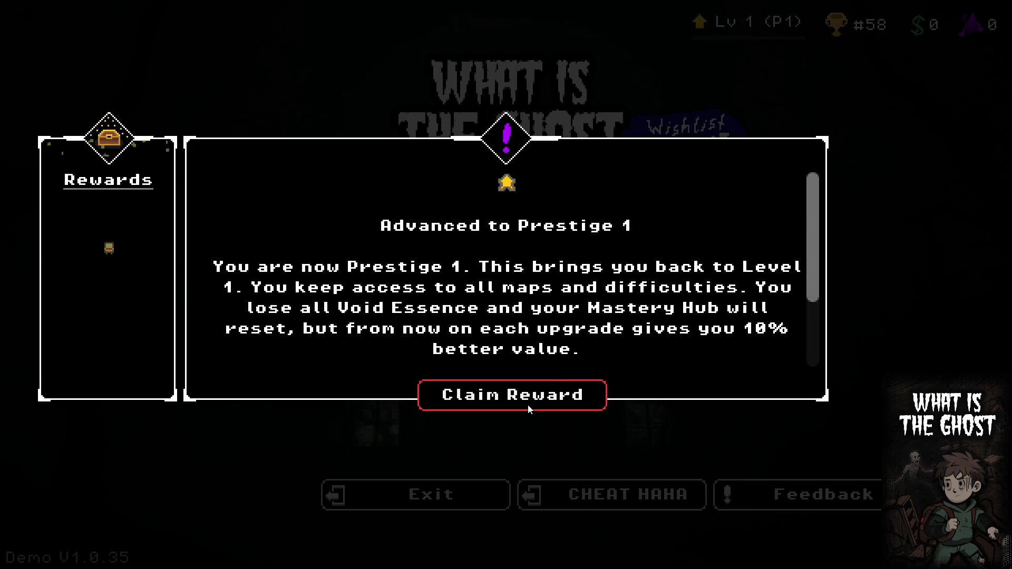
left_click(527, 404)
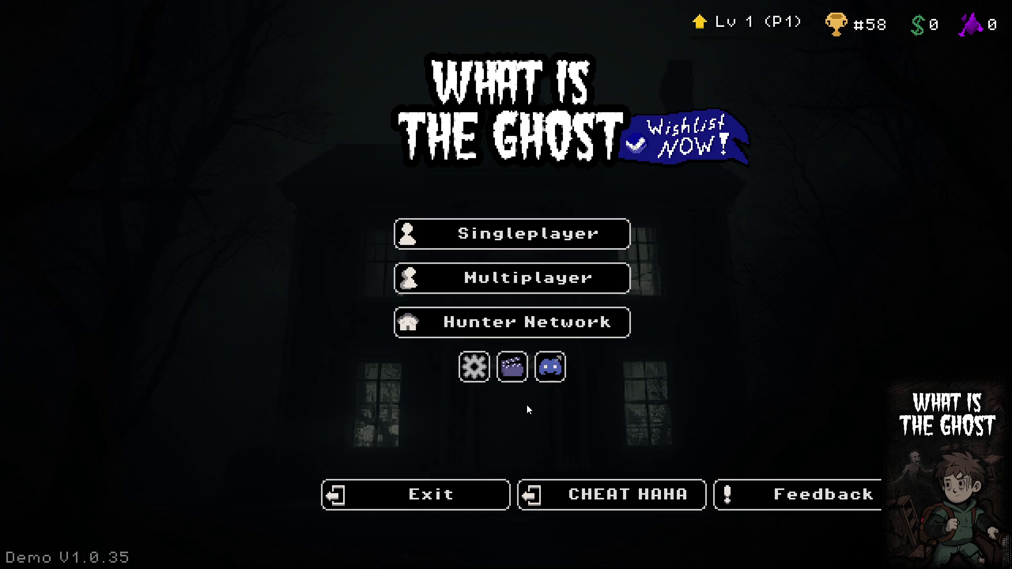
left_click(494, 328)
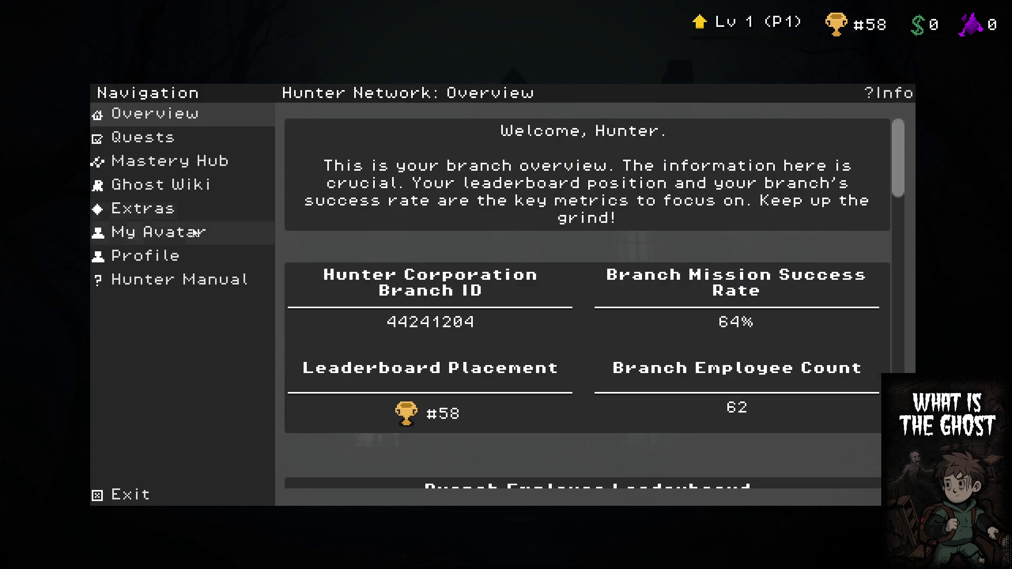
Check the Mastery Hub and daily Quests, then show the Backpack items on My Avatar
left_click(213, 161)
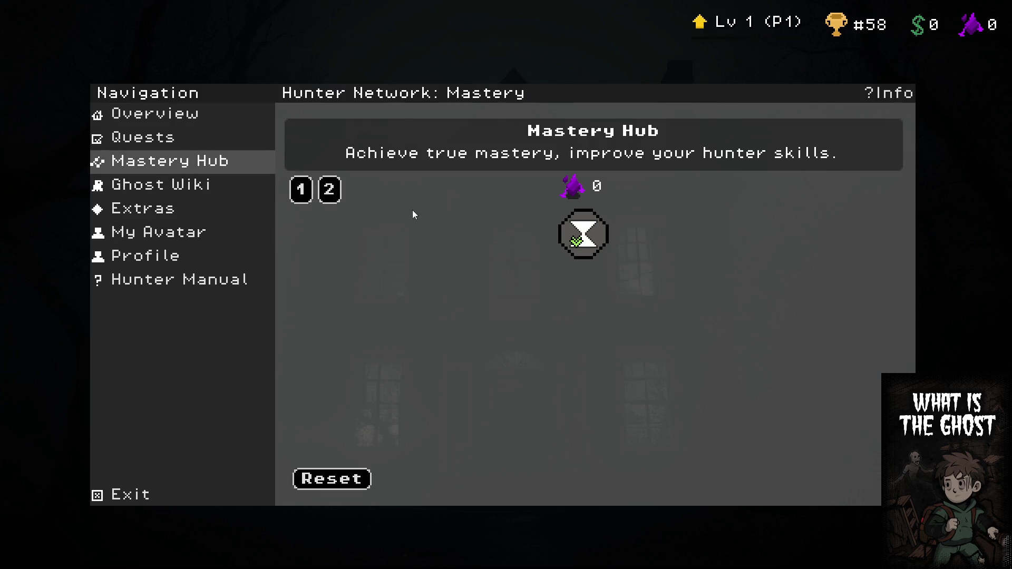
left_click(145, 138)
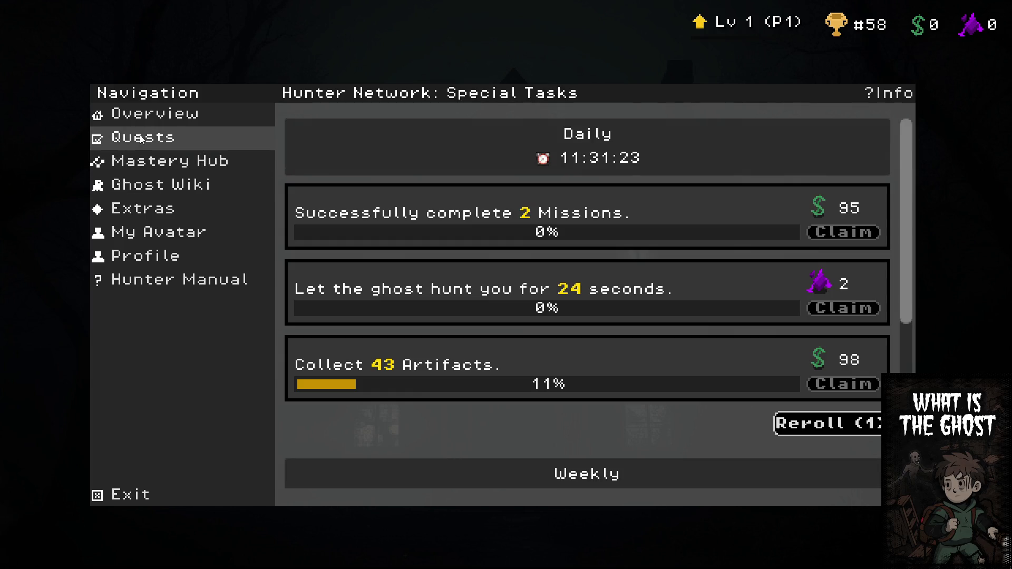
left_click(213, 233)
left_click(403, 429)
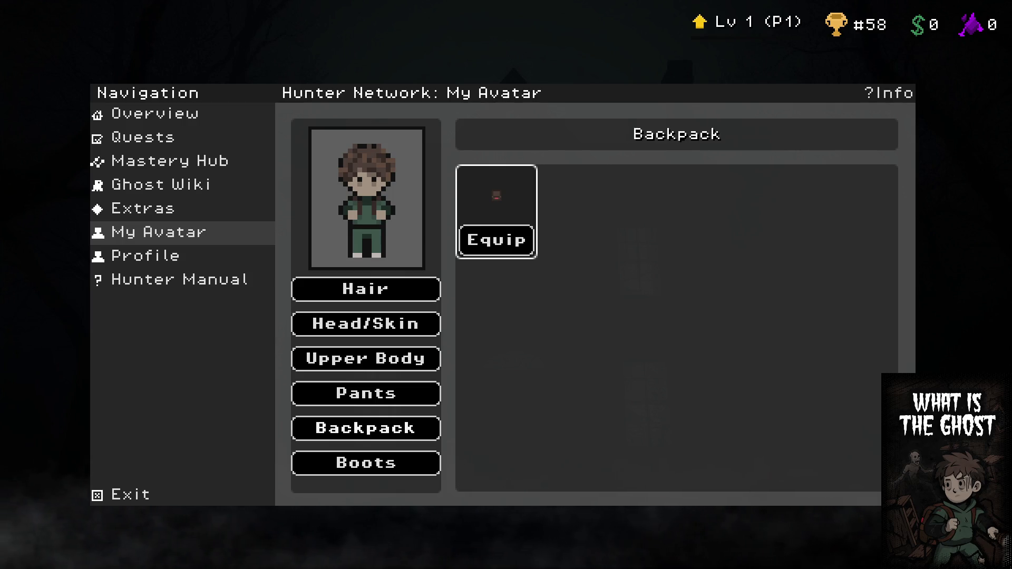
Exit the Hunter Network to the main menu and open the Settings screen
key("F5")
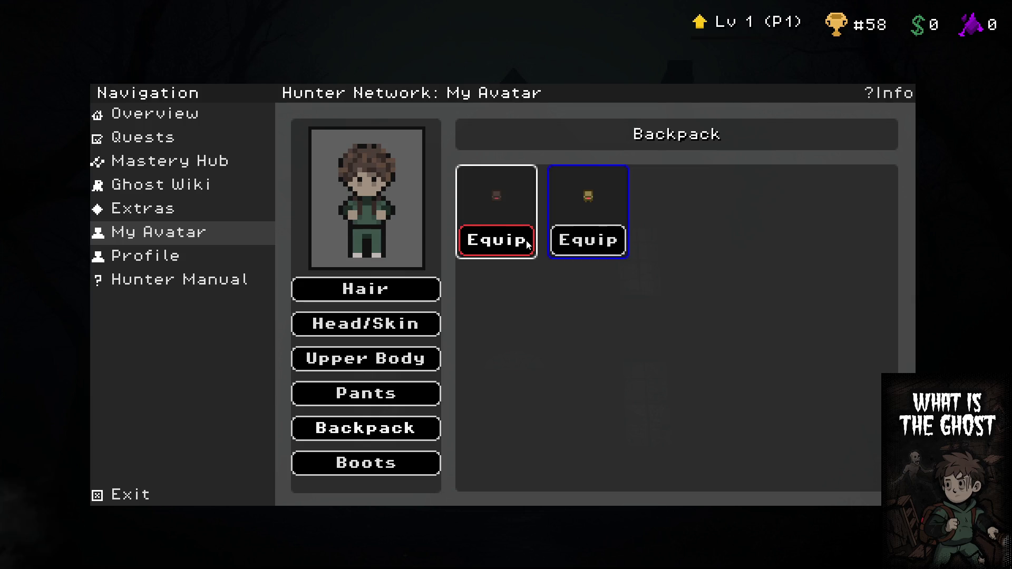
left_click(220, 495)
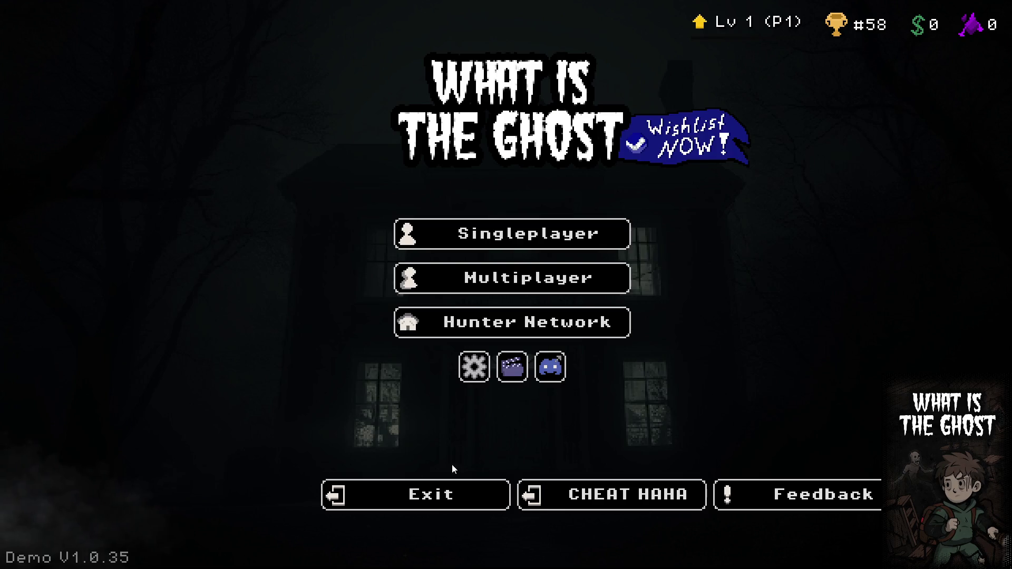
left_click(470, 371)
scroll(507, 395, "down", 10)
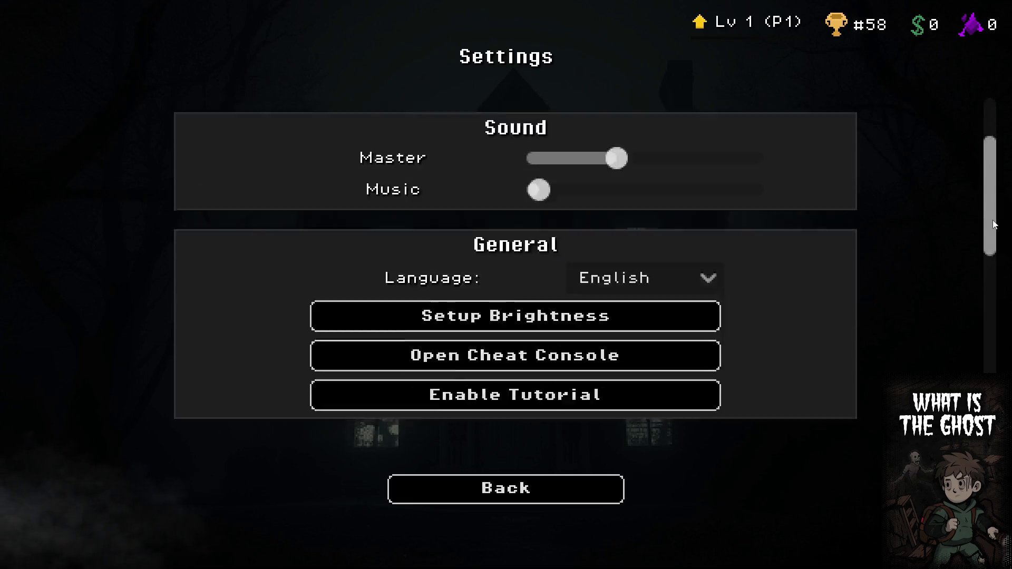
Wipe the savefile, then accept the brightness setting and contract to reach the main menu
left_click(540, 411)
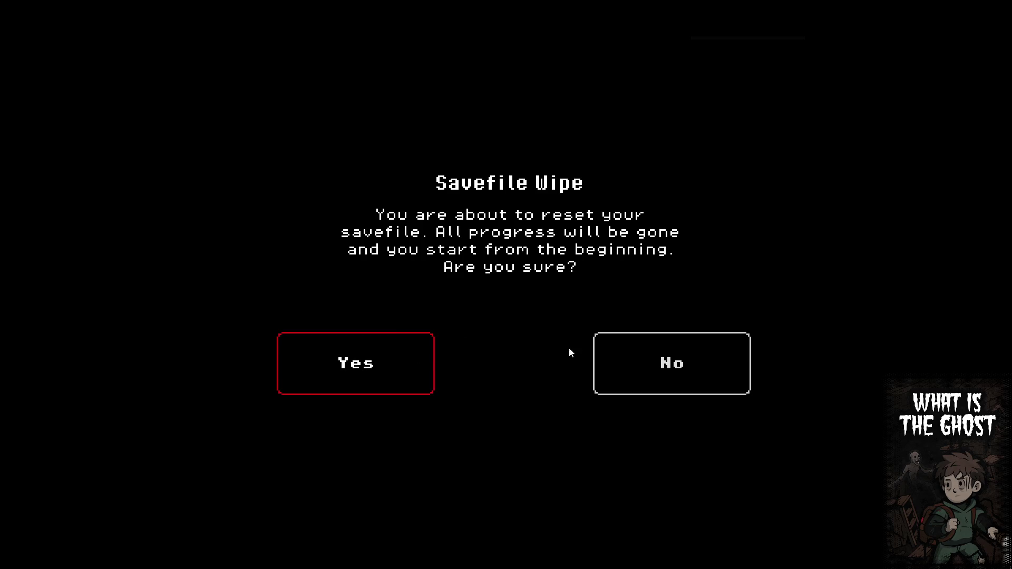
left_click(412, 369)
left_click(464, 474)
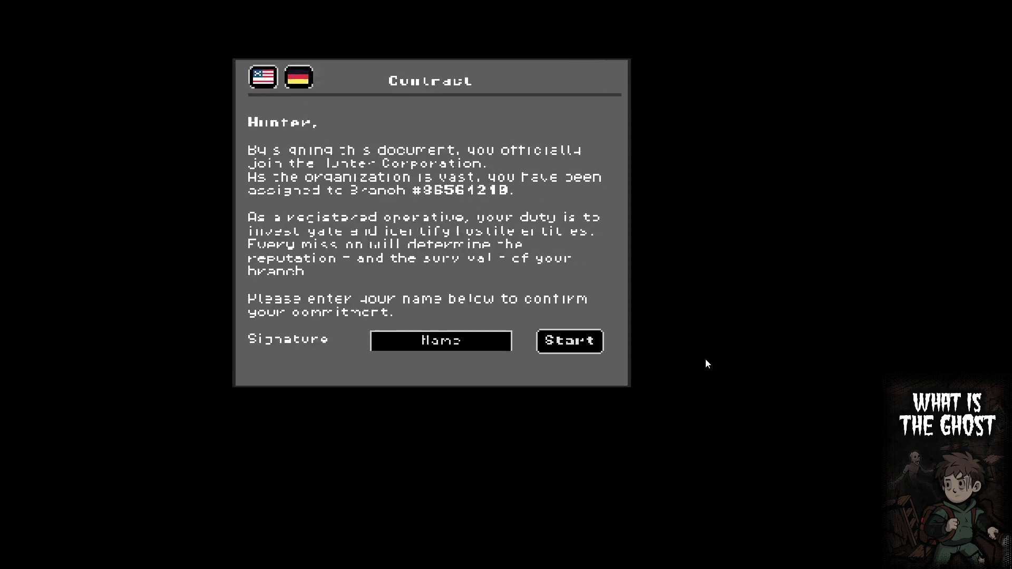
left_click(563, 337)
Revisit Settings, browse the My Avatar backpack items, and exit to the main menu
left_click(477, 373)
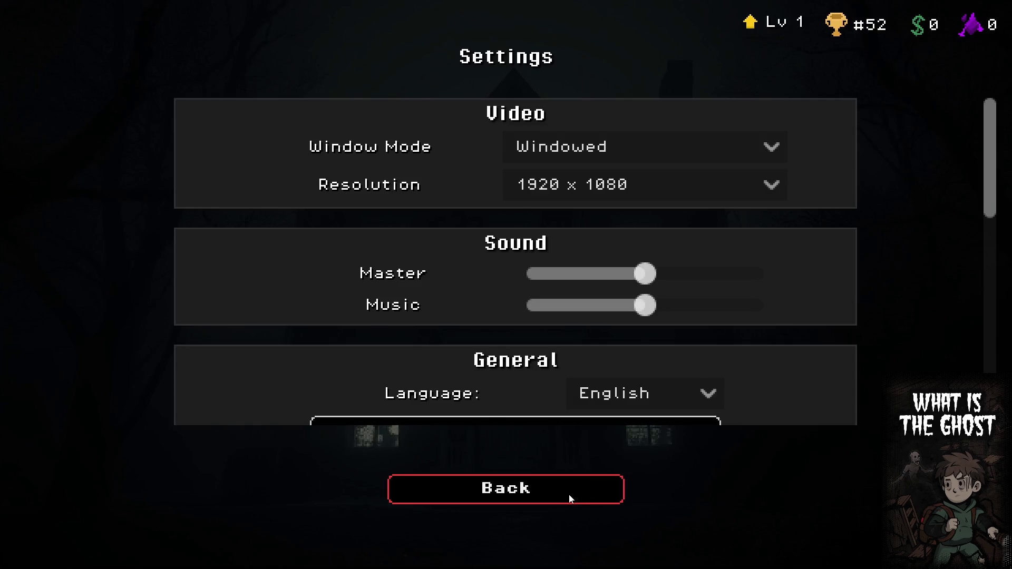
left_click(569, 498)
left_click(421, 323)
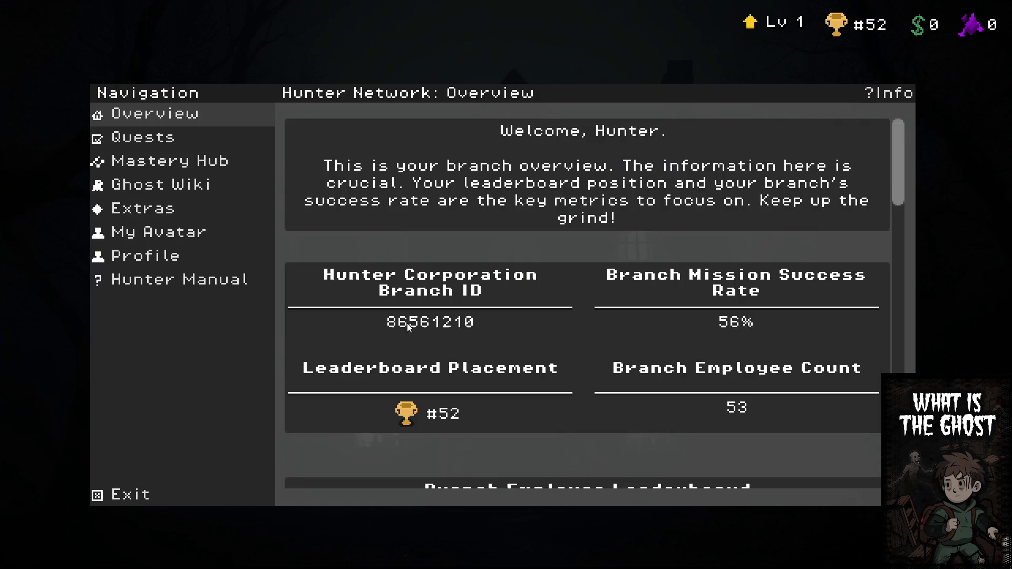
left_click(206, 235)
left_click(333, 428)
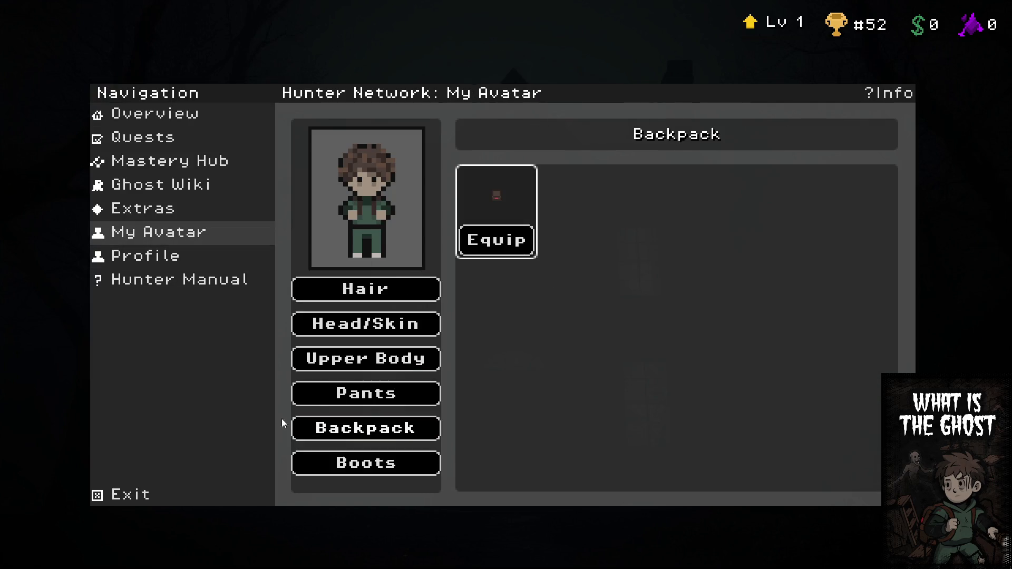
left_click(174, 497)
Spam CHEAT HAHA to raise the hunter's level, then bring up the Prestige confirmation
left_click(591, 495)
left_click(590, 495)
left_click(591, 495)
left_click(591, 495)
left_click(591, 495)
left_click(590, 494)
left_click(590, 493)
left_click(589, 494)
left_click(590, 494)
left_click(589, 493)
left_click(589, 493)
left_click(590, 494)
left_click(590, 494)
left_click(589, 493)
left_click(590, 494)
left_click(589, 493)
left_click(589, 494)
left_click(590, 494)
left_click(589, 494)
left_click(589, 493)
left_click(589, 493)
left_click(590, 494)
left_click(589, 493)
left_click(589, 494)
left_click(590, 494)
left_click(589, 493)
left_click(590, 494)
left_click(590, 494)
left_click(590, 493)
left_click(590, 493)
left_click(590, 494)
left_click(589, 494)
left_click(590, 493)
left_click(736, 58)
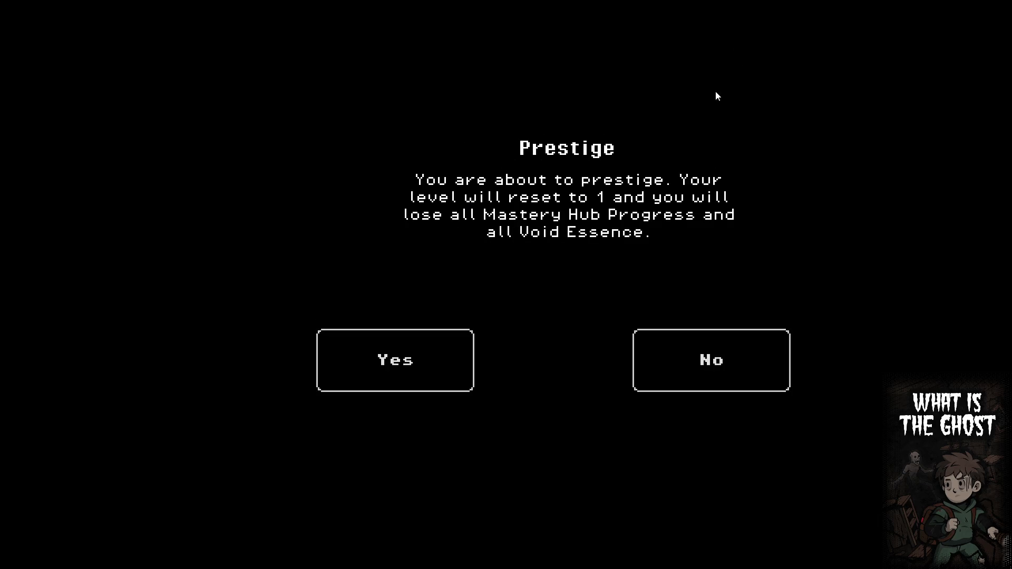
Confirm Prestige 1, claim the reward, and view the Backpack on My Avatar
left_click(432, 365)
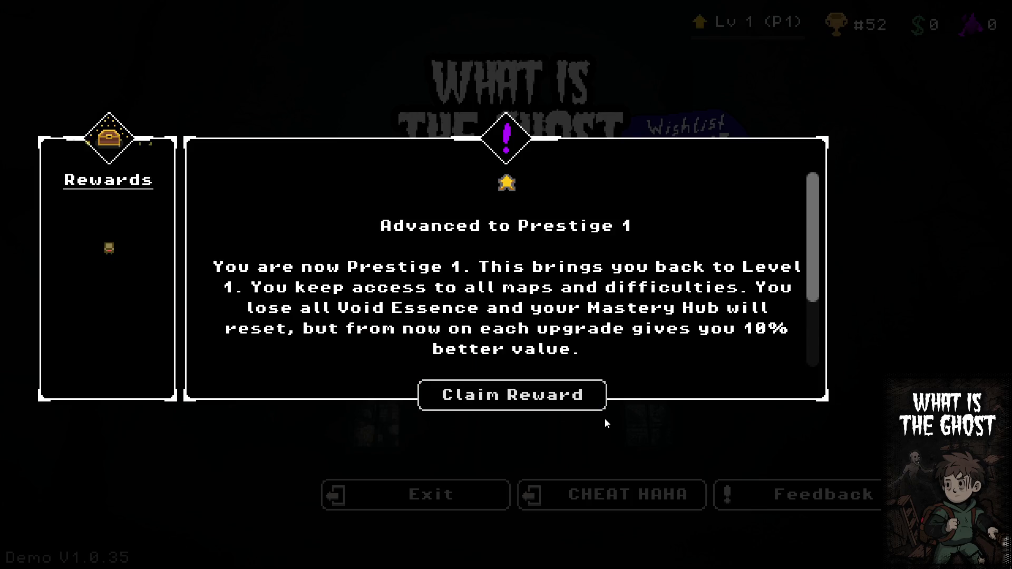
left_click(502, 399)
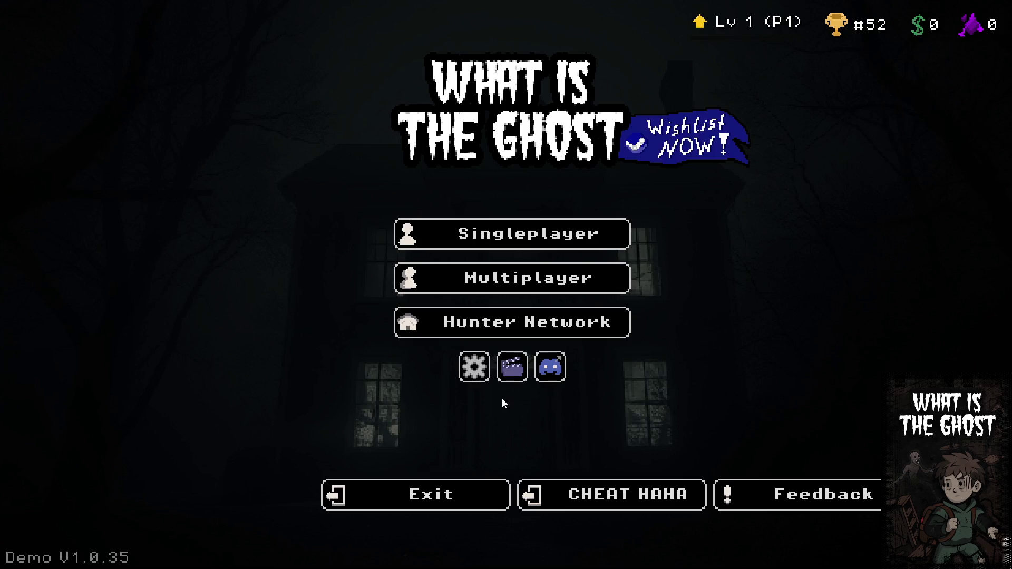
left_click(526, 321)
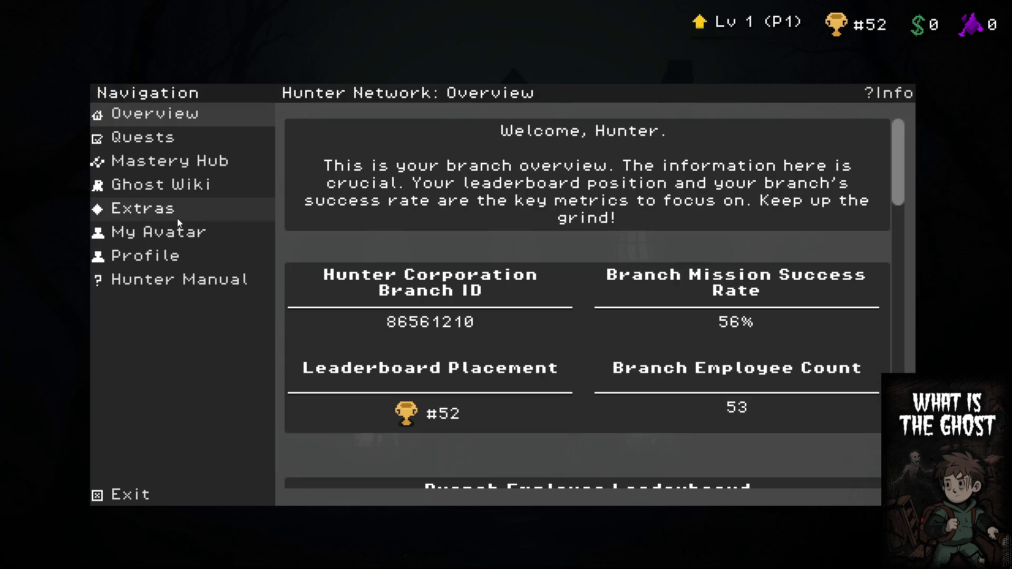
left_click(201, 236)
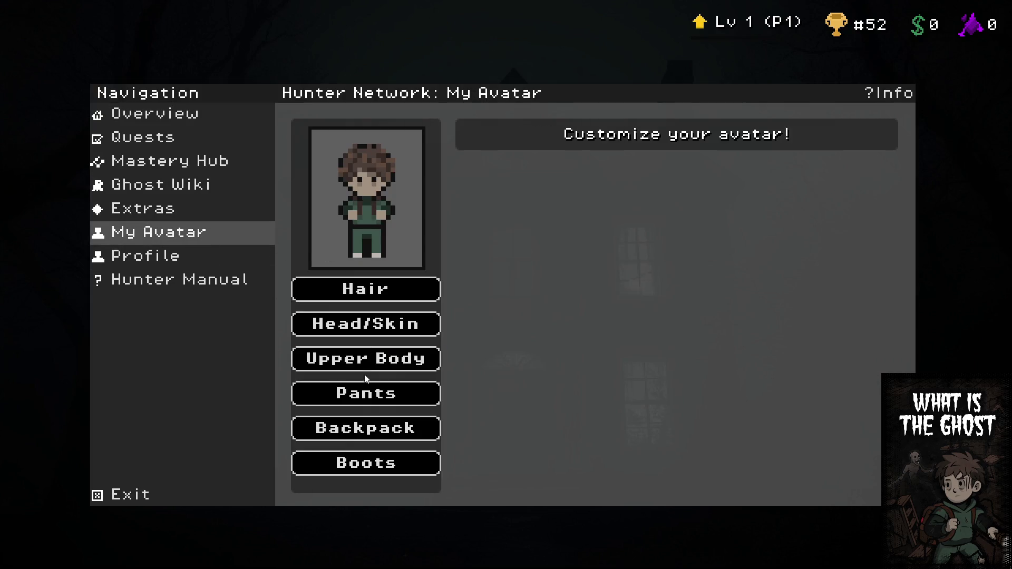
left_click(369, 428)
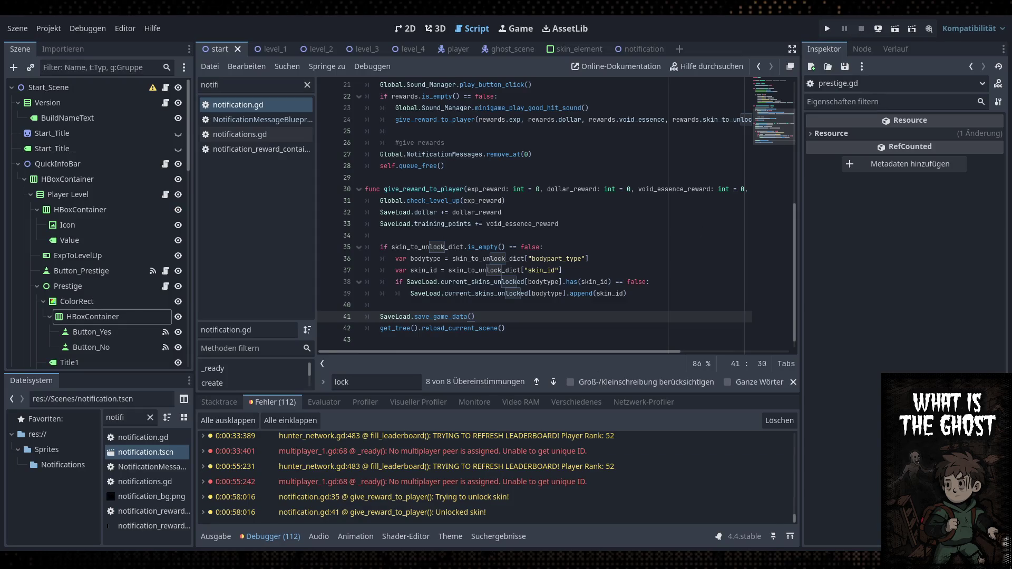
Nudge the Prestige dialog's ColorRect up-left and shift the Yes/No buttons about 28 px left
left_click(406, 28)
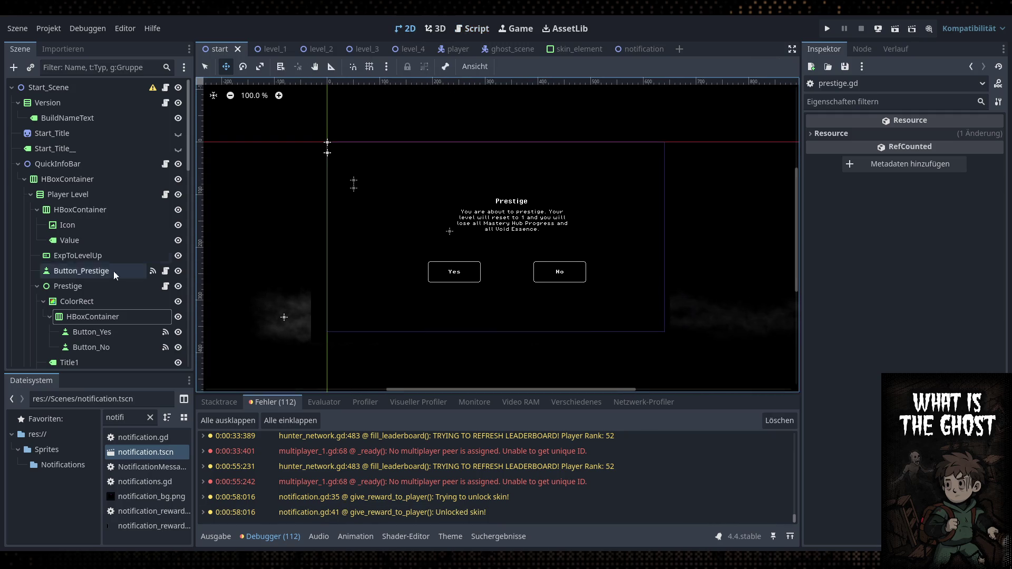
left_click(62, 289)
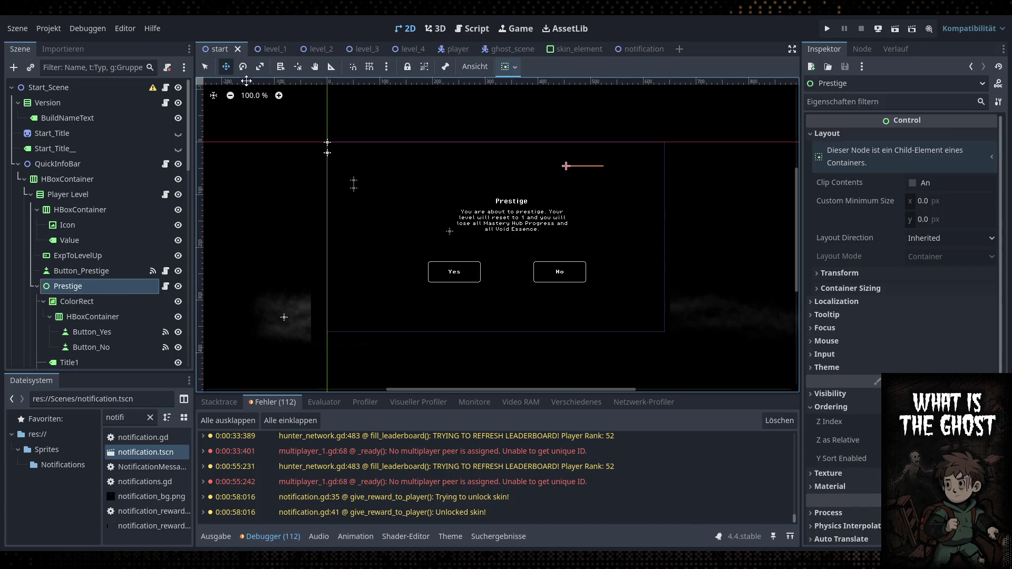
left_click(77, 301)
left_click_drag(530, 246, 463, 260)
left_click(108, 318)
left_click_drag(523, 275, 508, 272)
Move Title1 and Text above the button container, shift them up-left, and save the scene
scroll(107, 338, "down", 3)
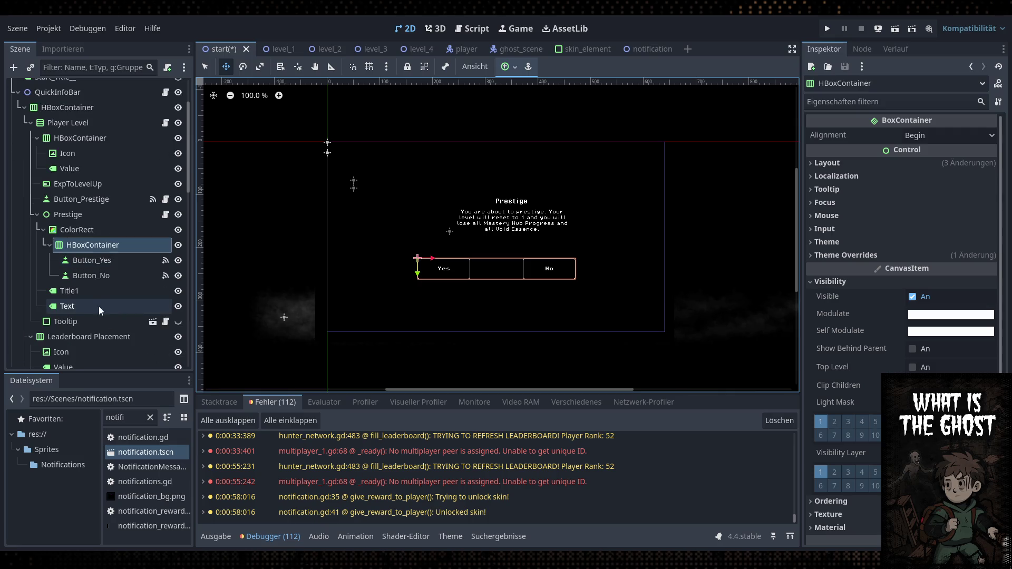
left_click(103, 306)
left_click(103, 293, "ctrl")
mouse_move(103, 298)
left_mouse_down()
mouse_move(122, 248)
mouse_move(114, 241)
left_mouse_up()
left_click_drag(550, 228, 536, 222)
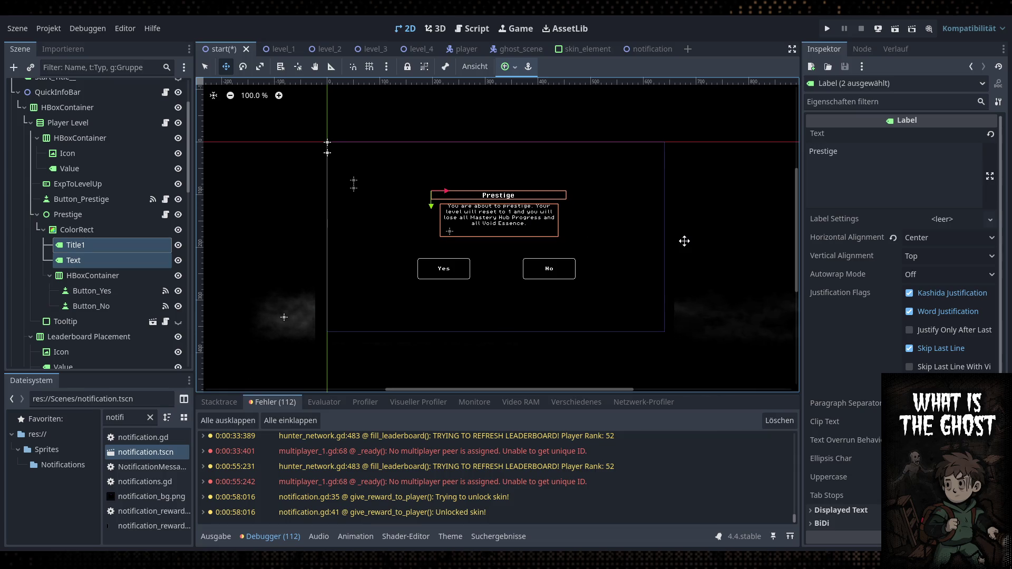
left_click(355, 149)
key("ctrl+s")
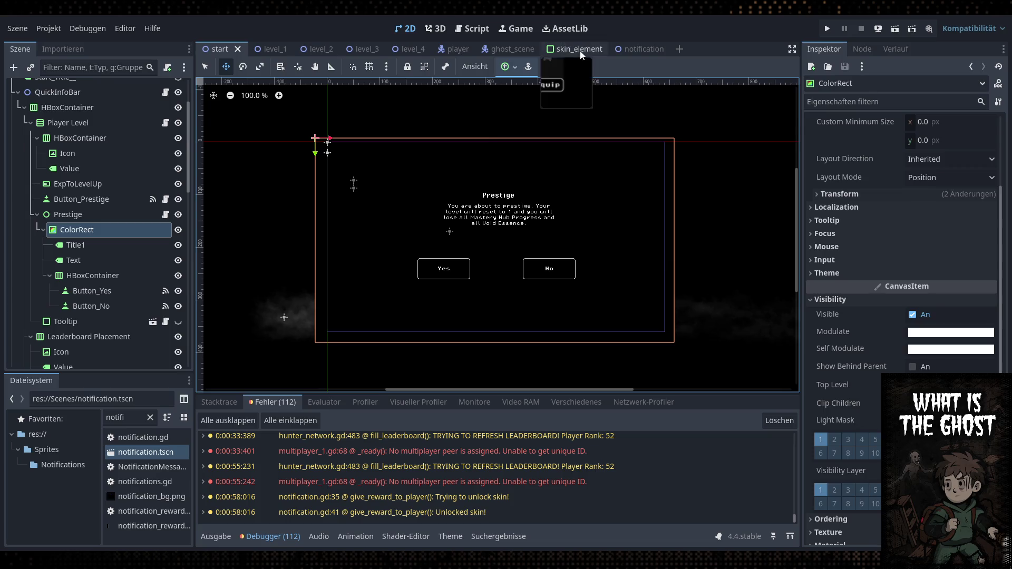
Copy the notification scene's CPUParticles2D and paste it under the start scene's Prestige node
left_click(567, 49)
left_click(638, 49)
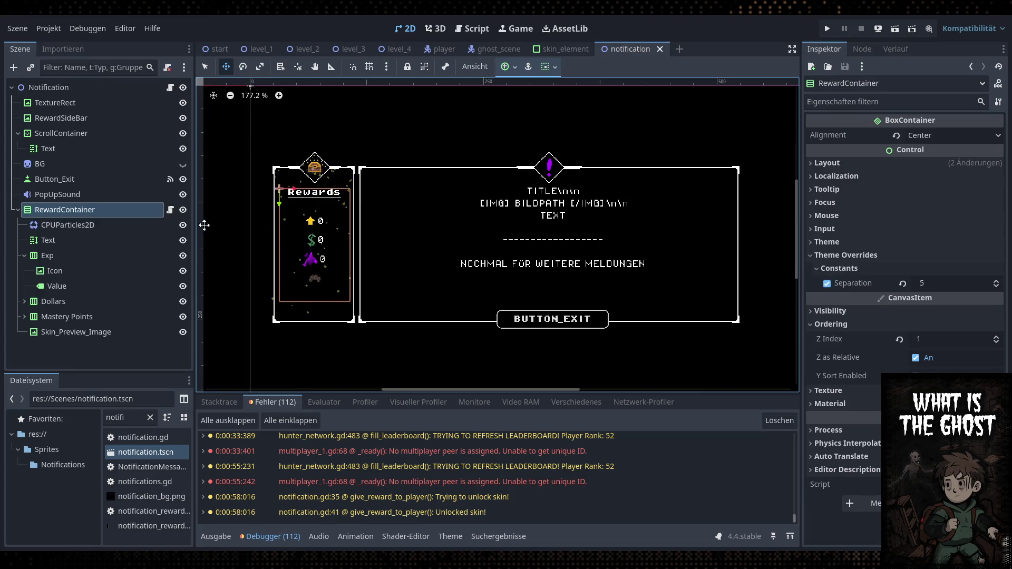
left_click(87, 231)
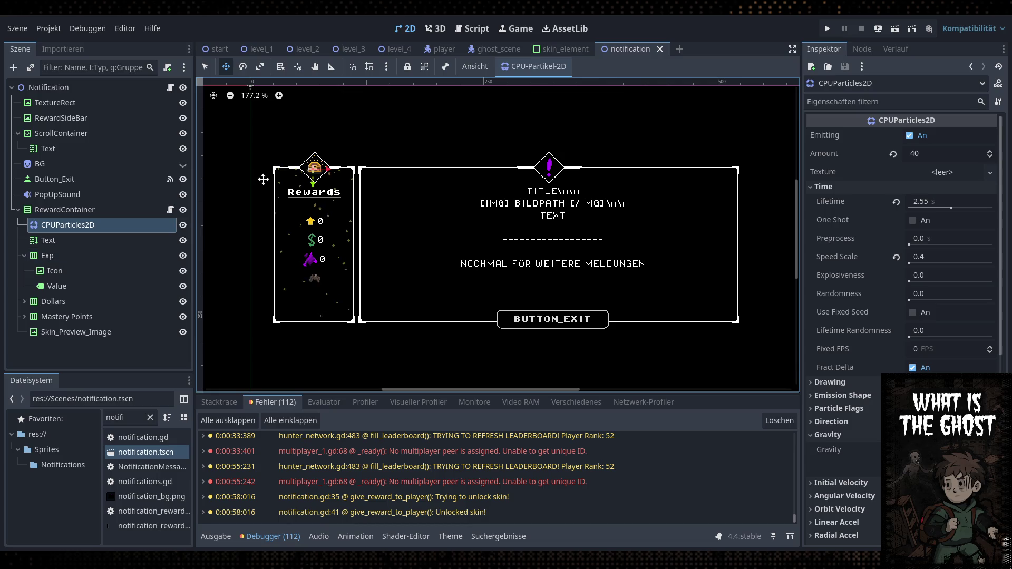
left_click(217, 49)
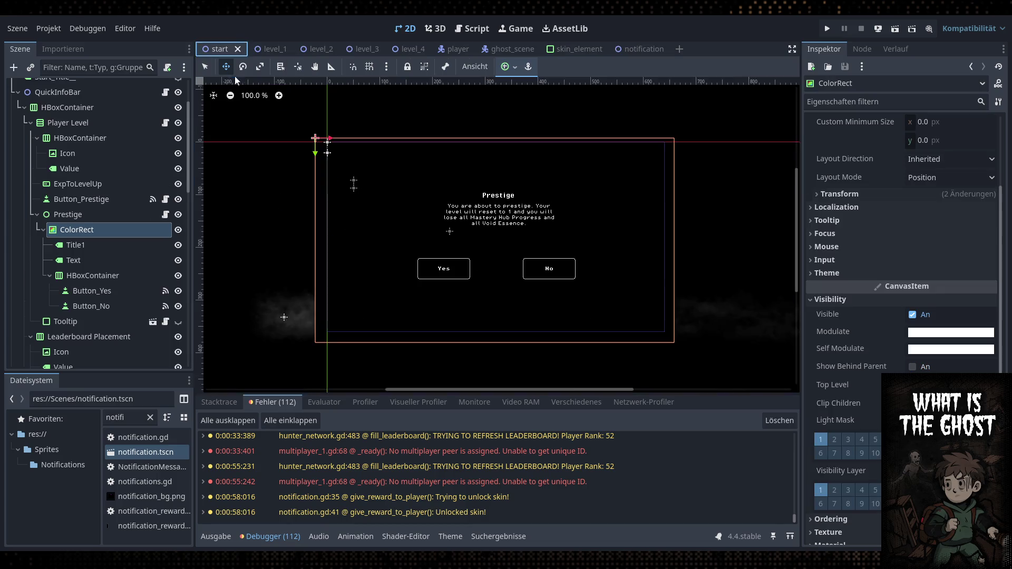
left_click(78, 215)
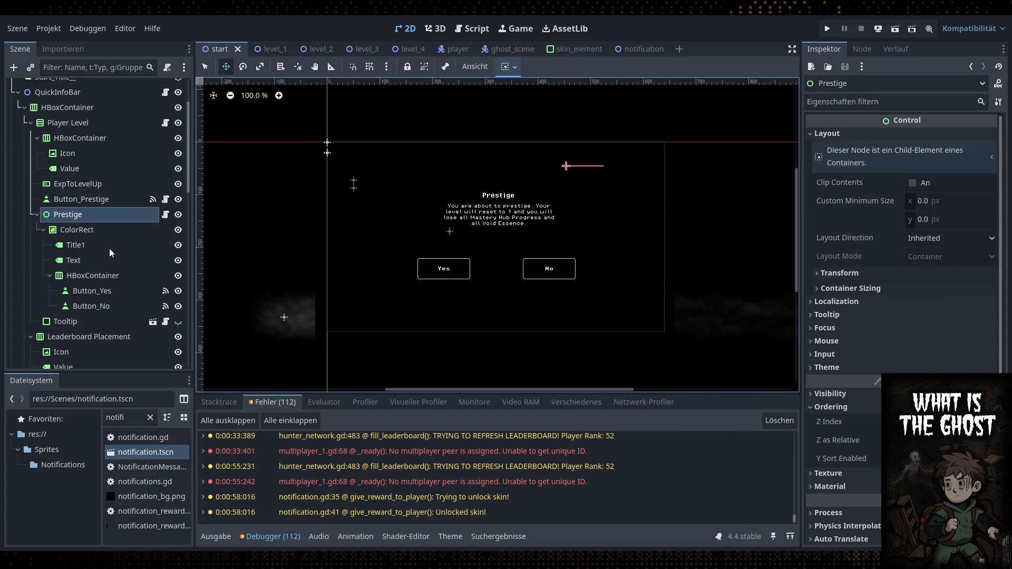
key("ctrl+v")
Make the particles ColorRect's first child and place them at the dialog's top centre
left_click_drag(111, 325, 112, 240)
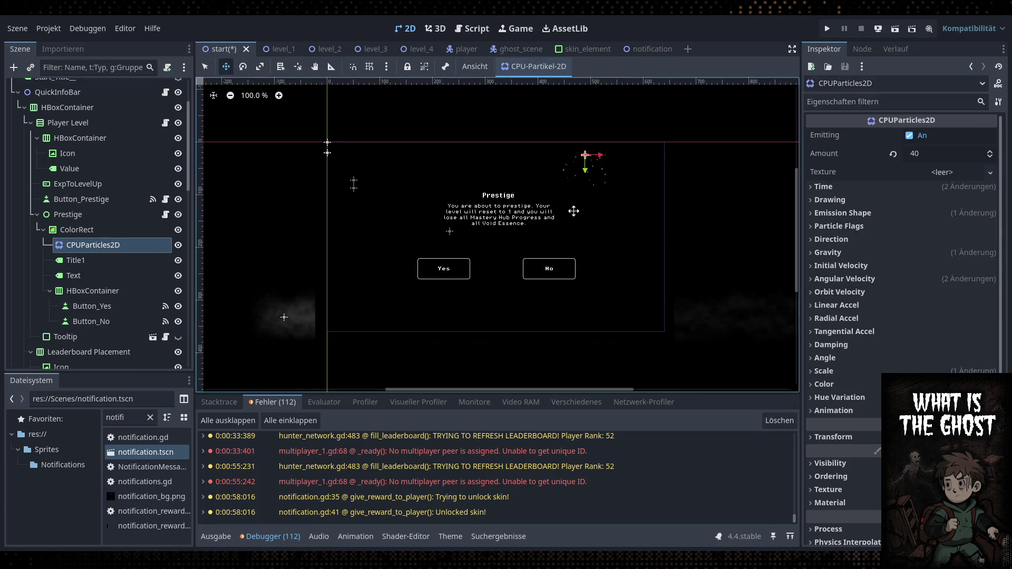
left_click_drag(636, 190, 512, 167)
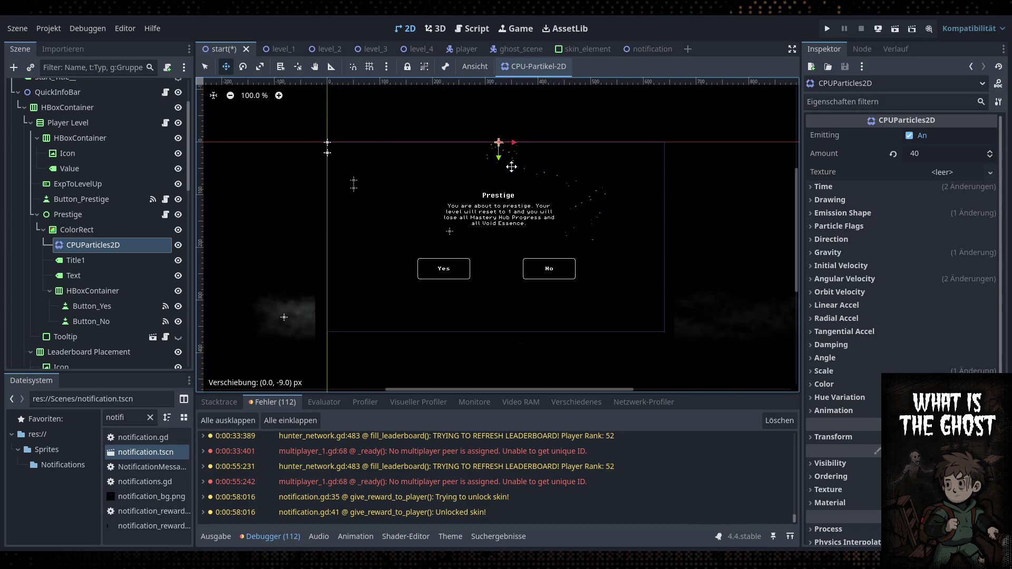
left_click(921, 156)
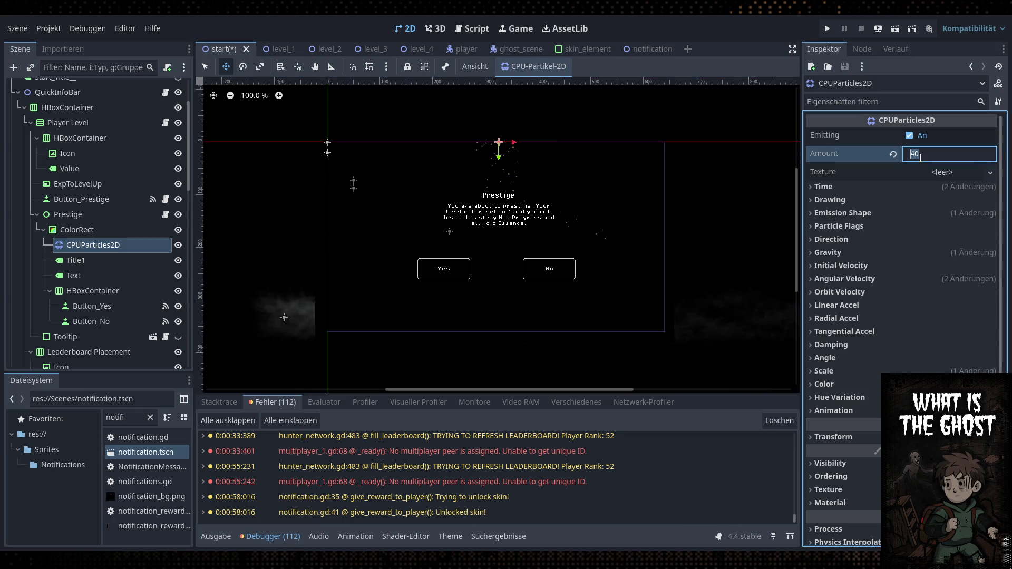
Set the particles' Amount to 200, emission rectangle width to 340, and Lifetime to 4.0 s
type("200")
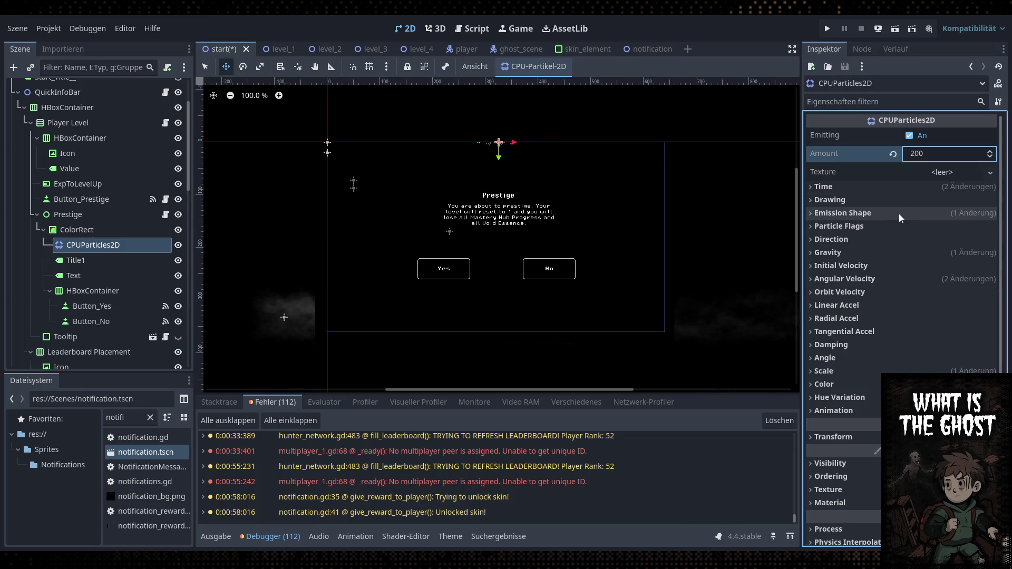
left_click(890, 215)
left_click_drag(924, 246, 1006, 247)
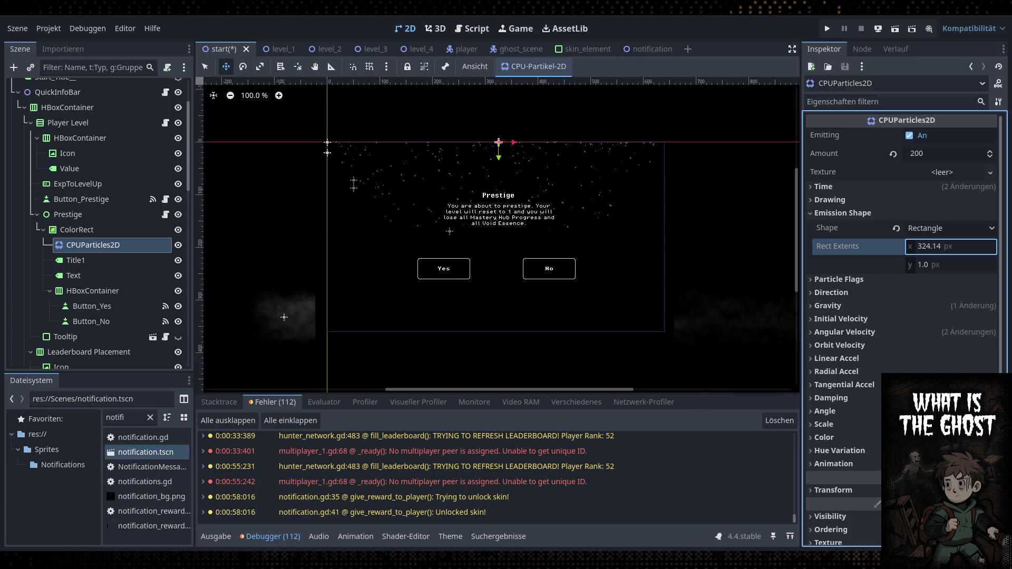
left_click_drag(1006, 246, 1009, 247)
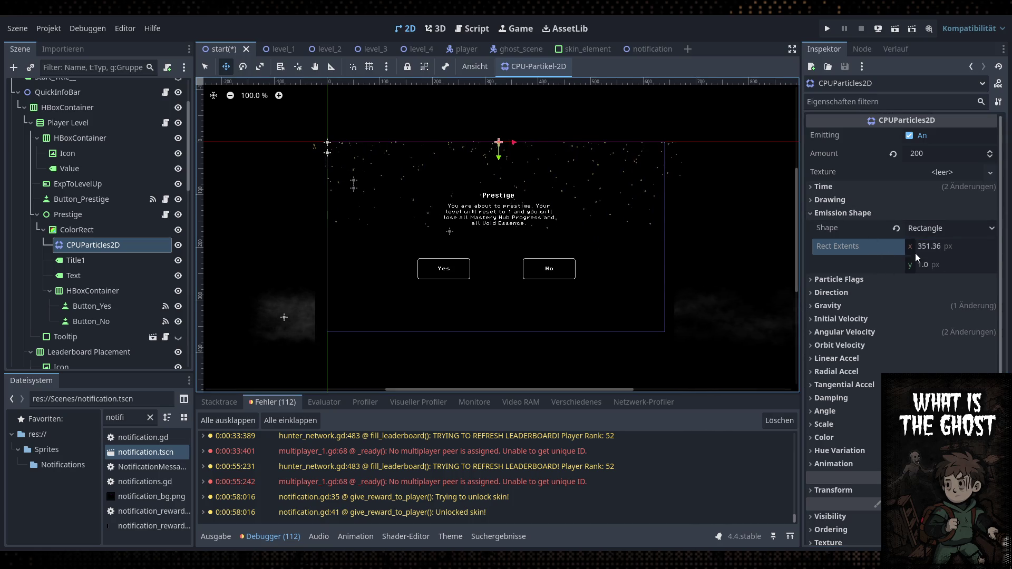
left_click(931, 247)
type("340")
key("Return")
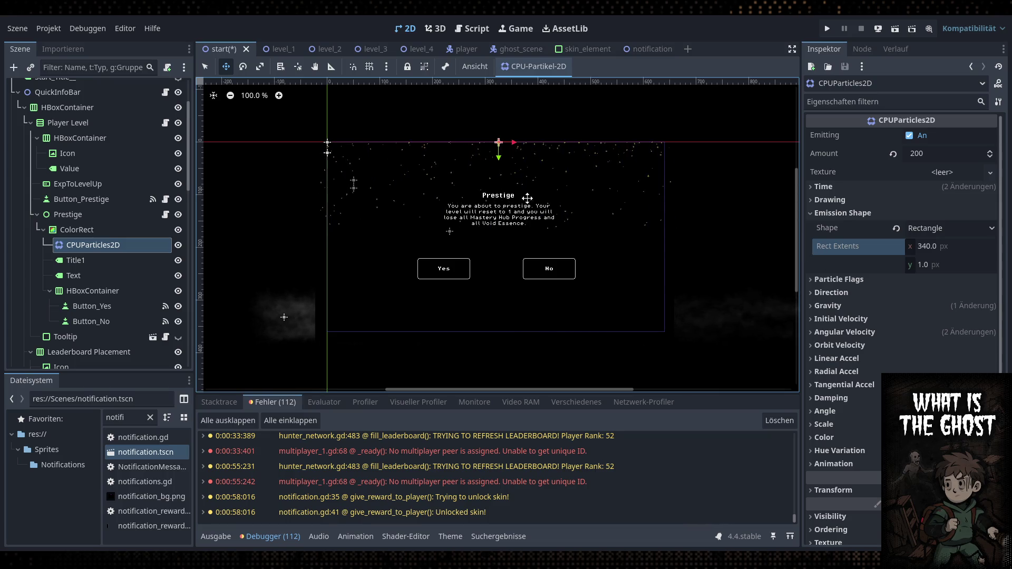
left_click(823, 187)
left_click(928, 202)
type("4.0")
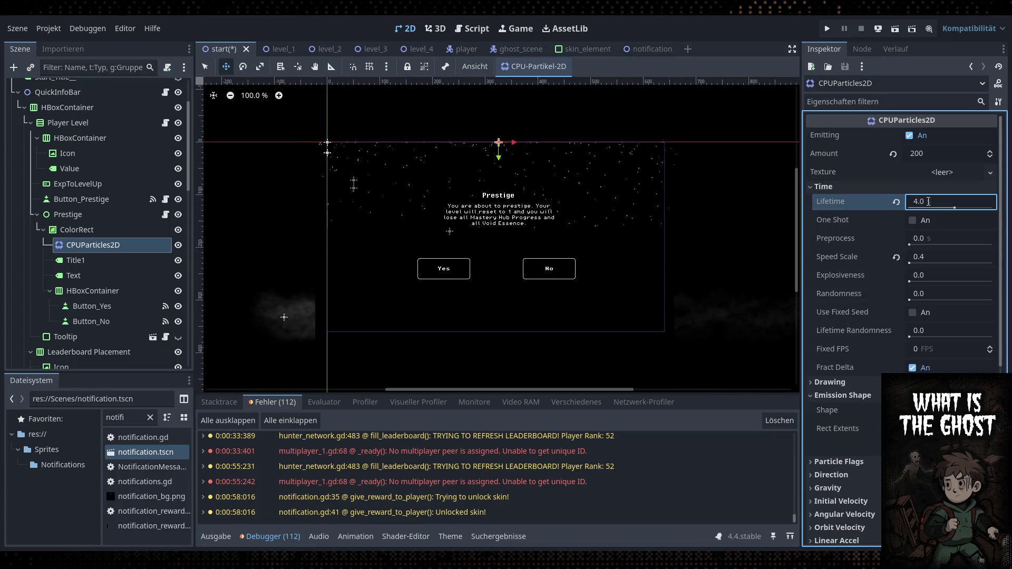
key("Return")
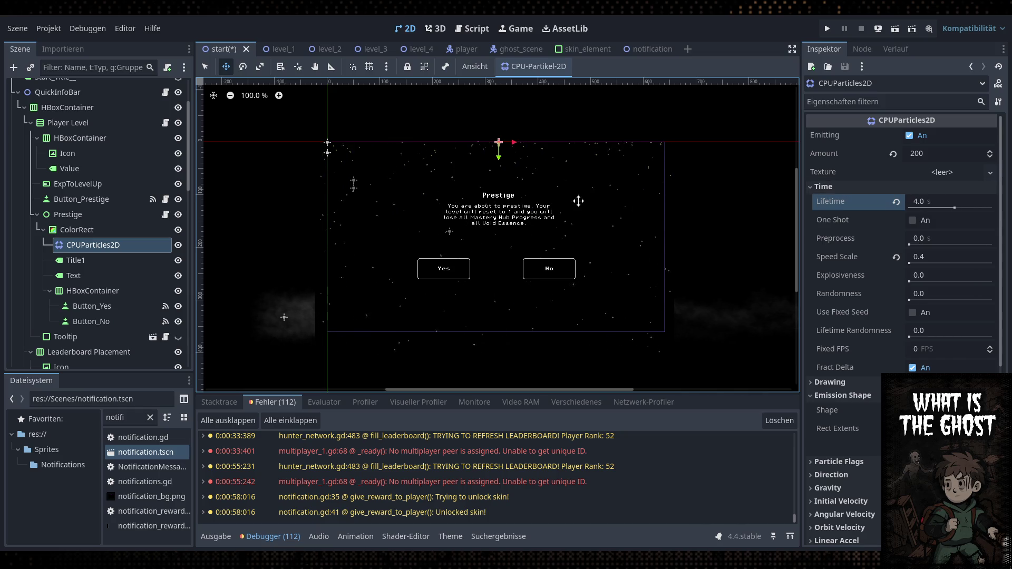
Review the particles' drawing, colour and scale settings, then save the start scene
scroll(606, 221, "up", 2)
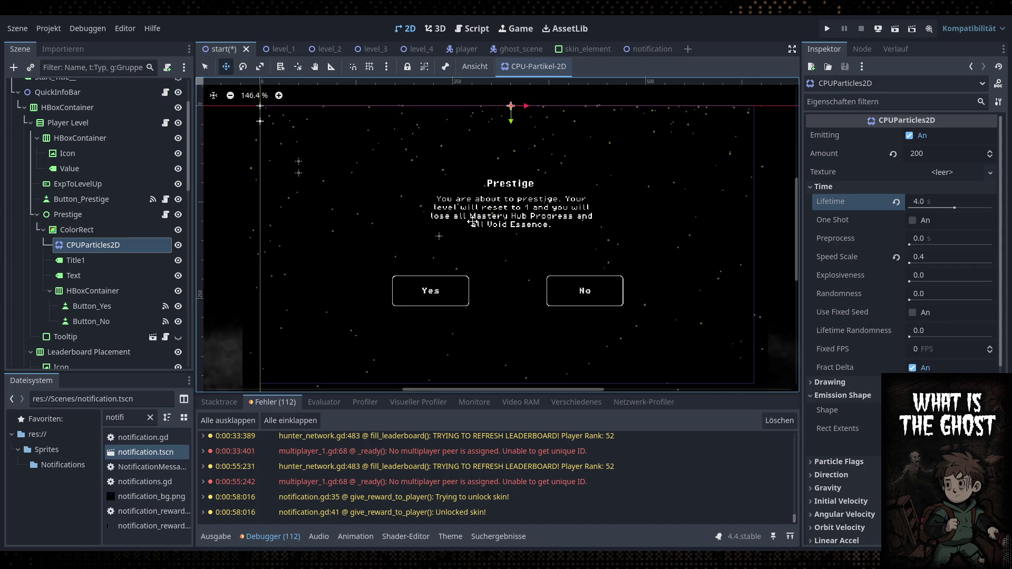
left_click(840, 187)
left_click(855, 213)
left_click(854, 205)
left_click(853, 204)
left_click(874, 385)
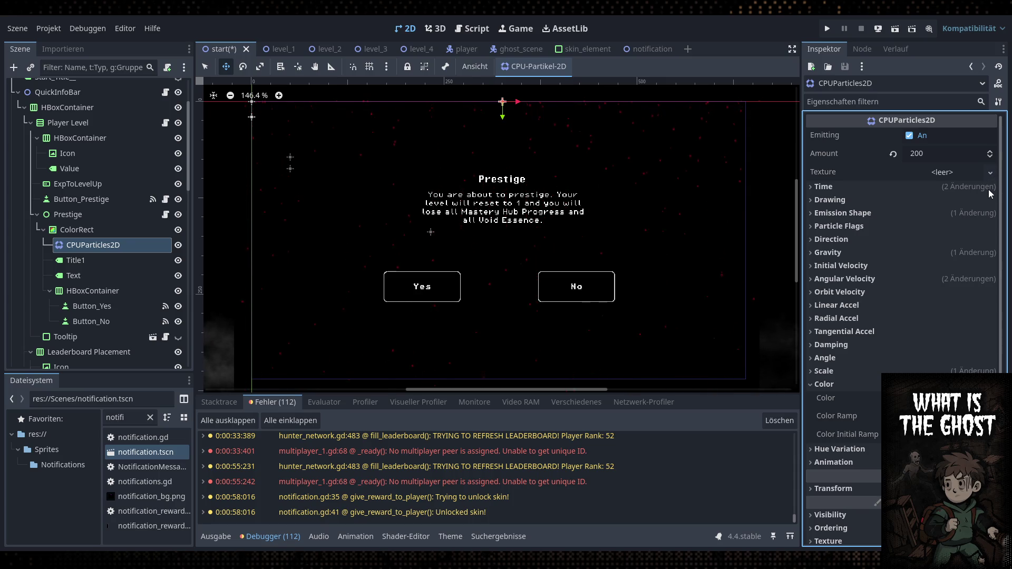
left_click(865, 384)
left_click(864, 371)
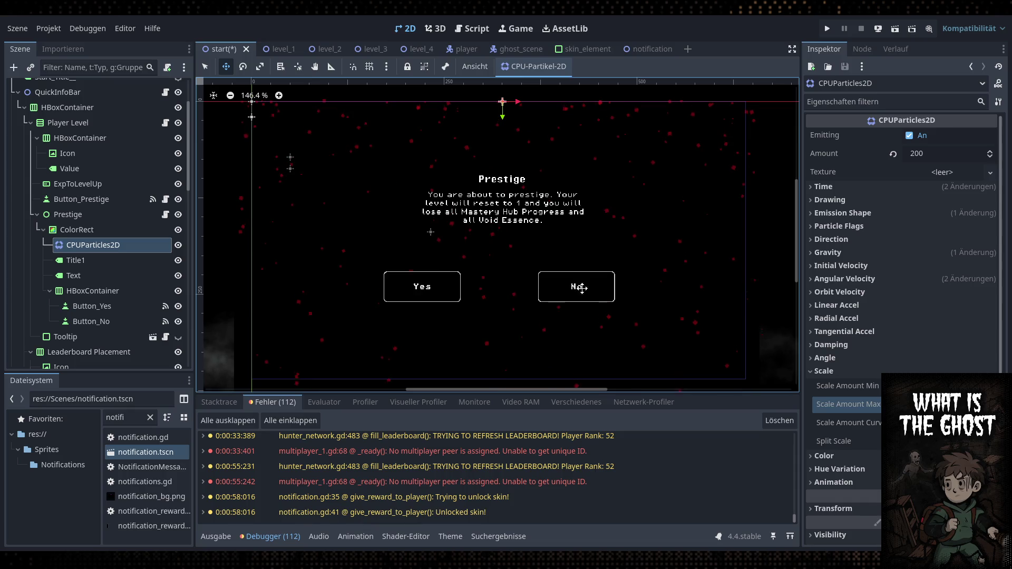
scroll(625, 286, "down", 3)
key("ctrl+s")
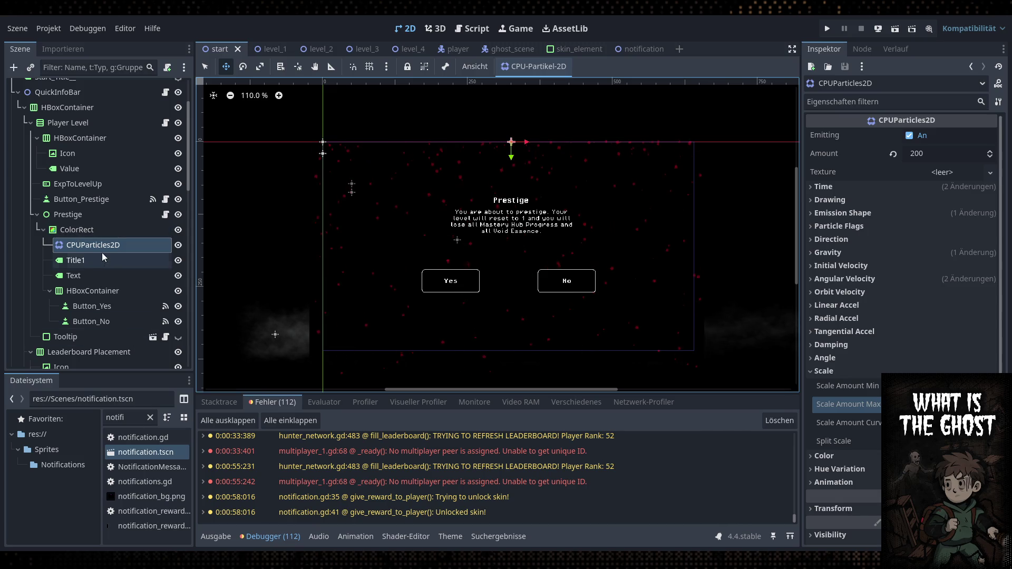
Collapse the QuickInfoBar and Settings branches and select the BackgroundMusic node
scroll(103, 255, "up", 3)
left_click(18, 164)
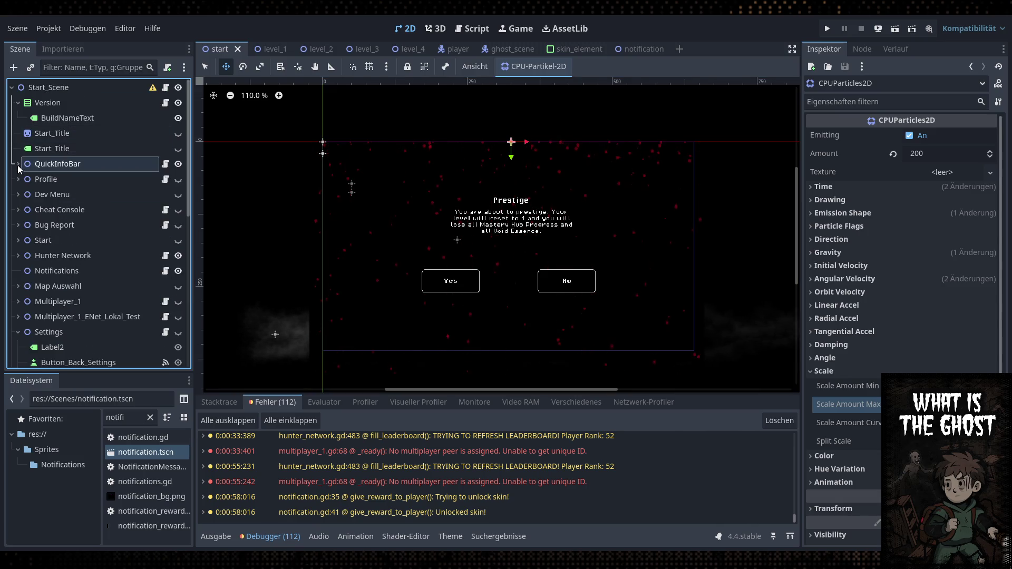
scroll(23, 256, "down", 3)
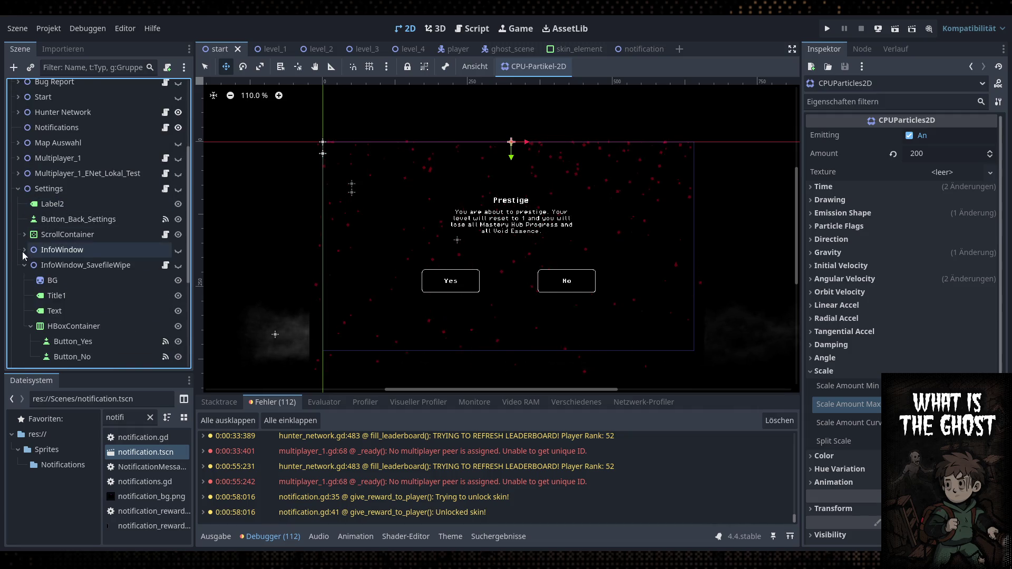
left_click(18, 188)
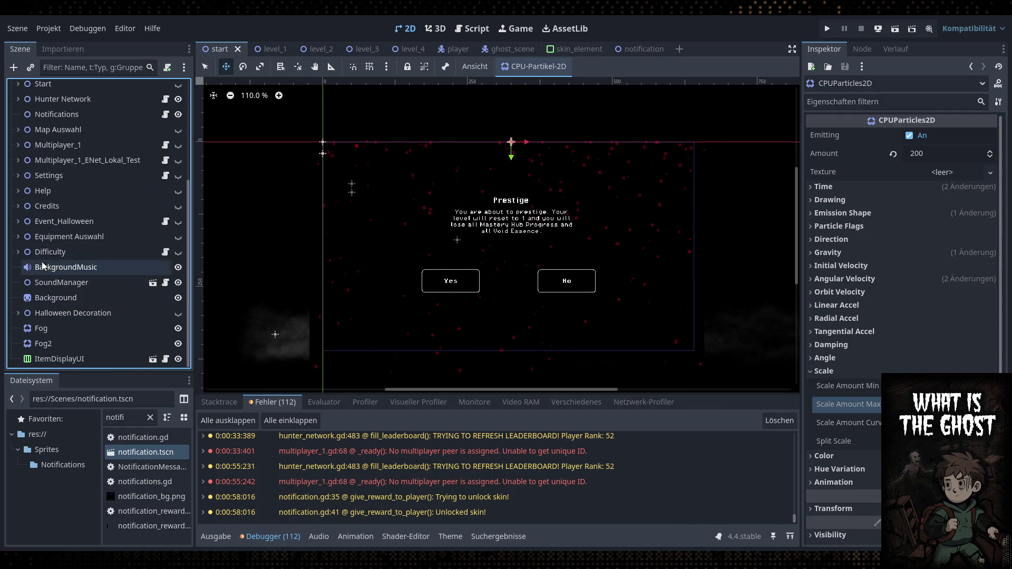
left_click(38, 267)
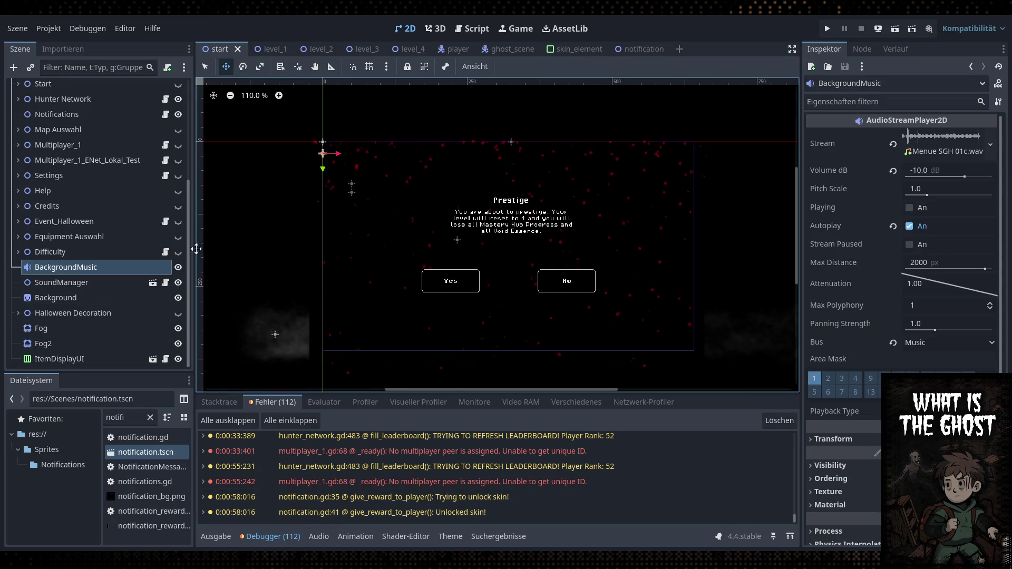
Switch to the Script workspace and open notifications.gd
scroll(115, 260, "up", 3)
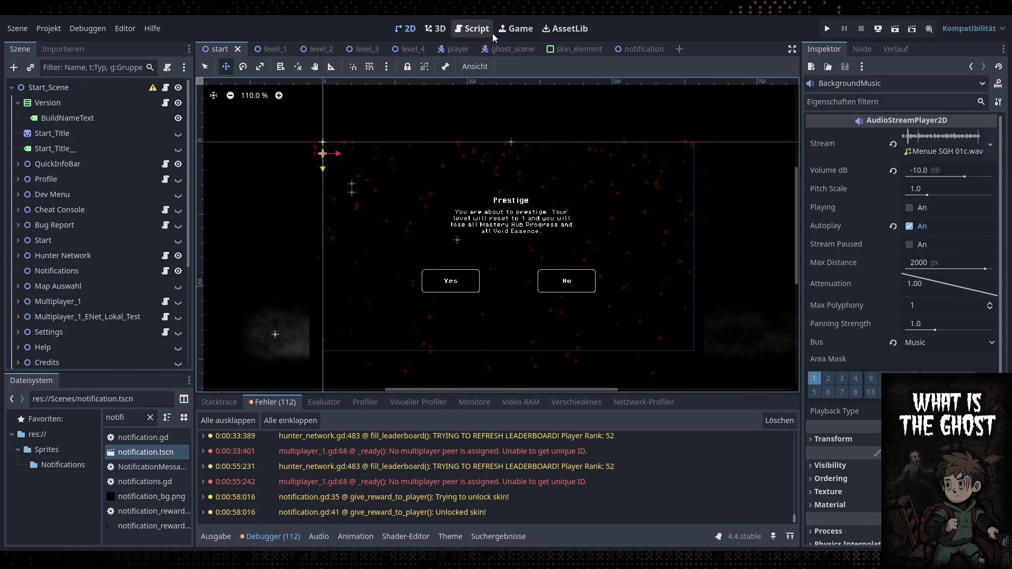
left_click(490, 31)
scroll(29, 236, "down", 2)
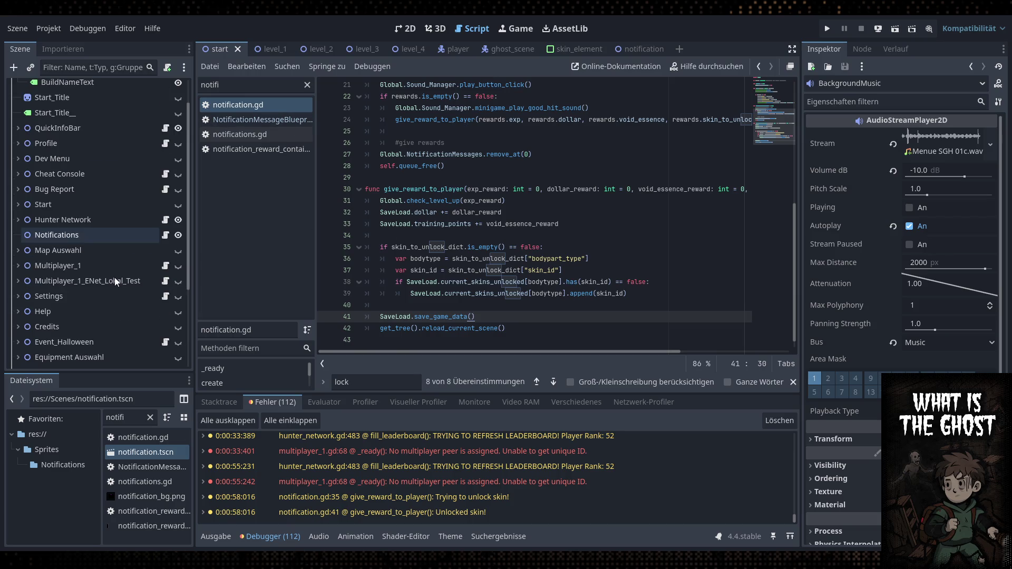
left_click(165, 235)
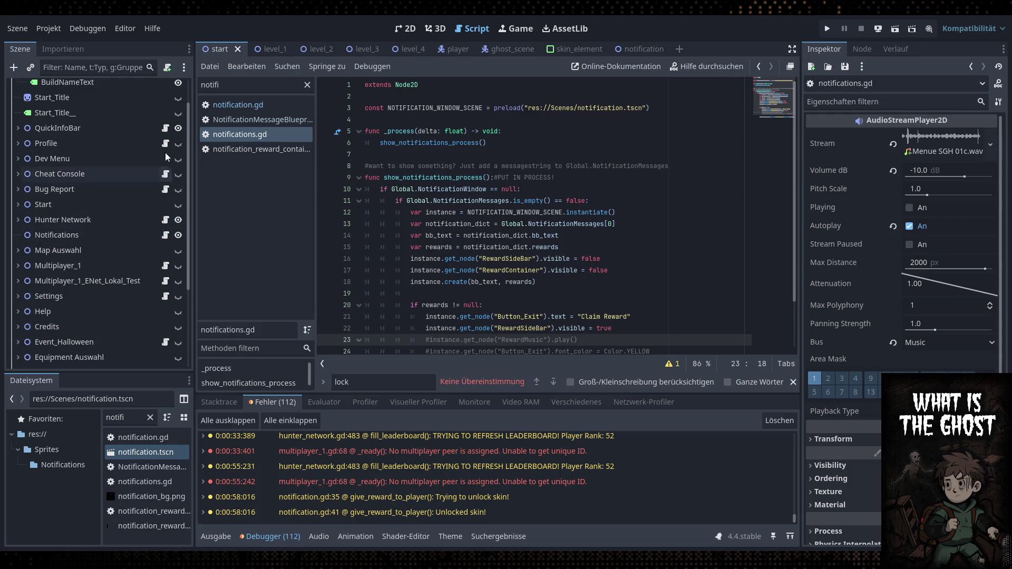
In button_prestige.gd, duplicate the Global.Current_Start.get_node("Start") lookup onto a new line 6
left_click(18, 128)
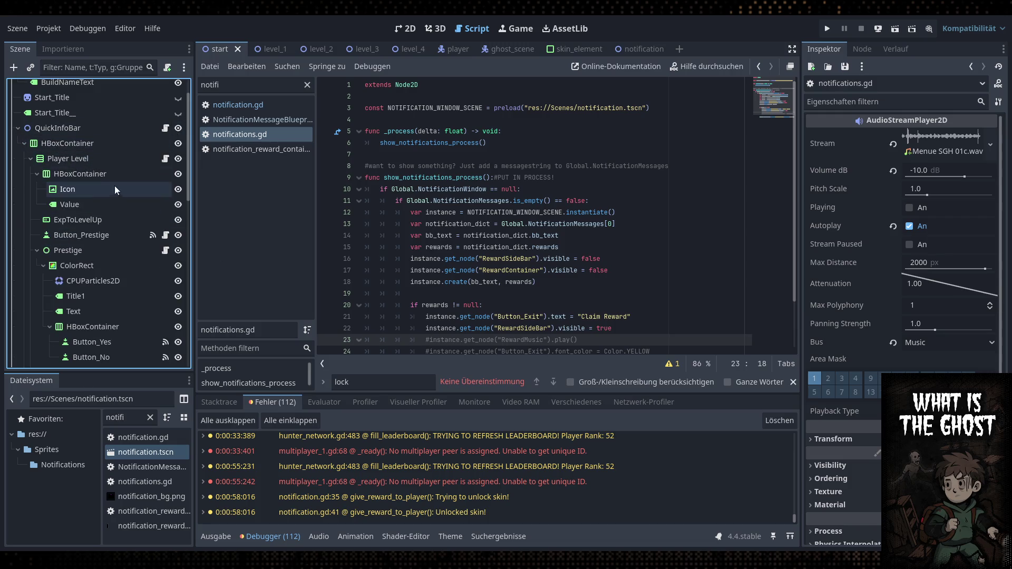
left_click(165, 235)
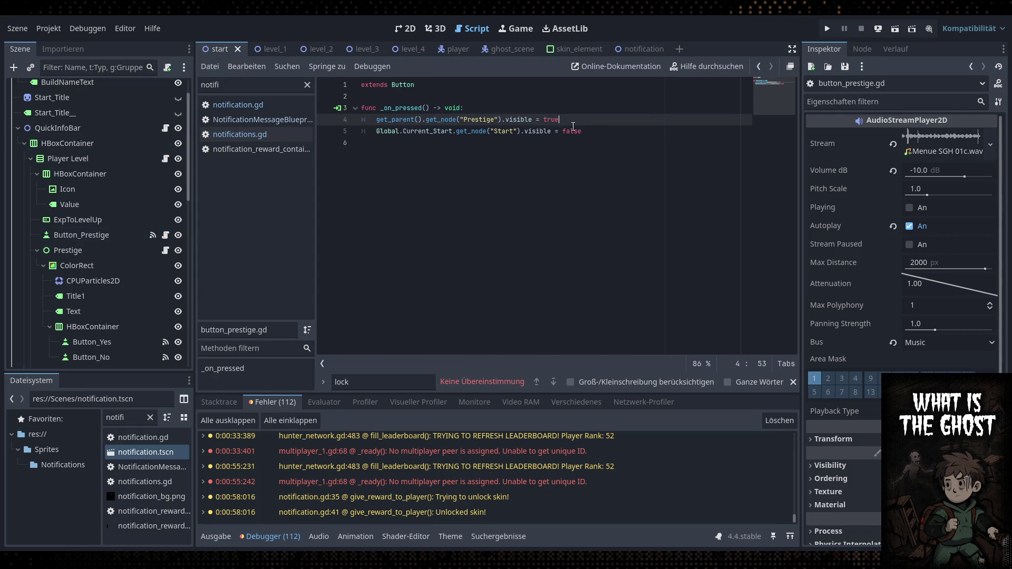
left_click(603, 135)
left_click(522, 131)
left_click_drag(523, 131, 376, 136)
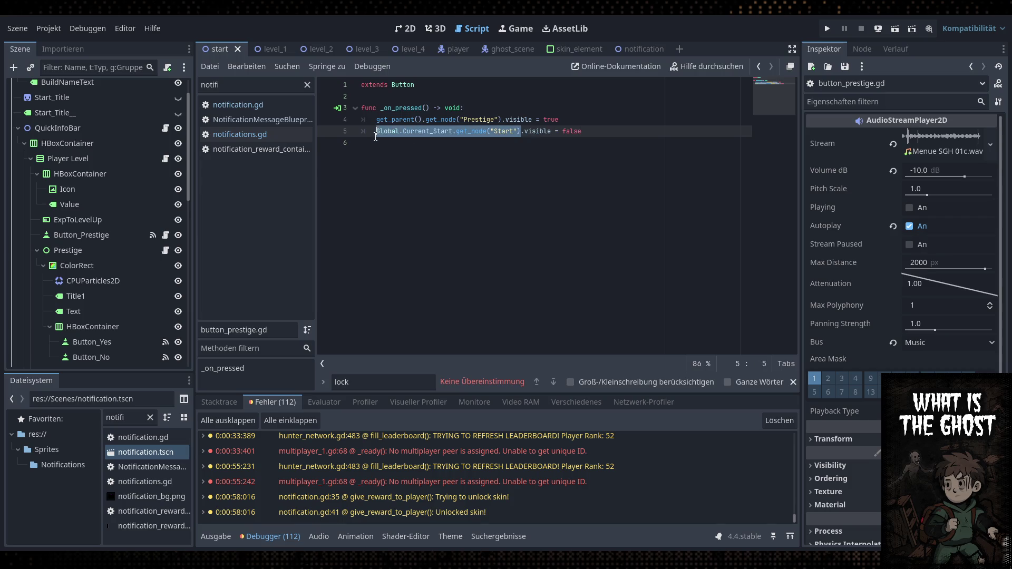
key("ctrl+c")
left_click(630, 136)
key("Return")
key("ctrl+v")
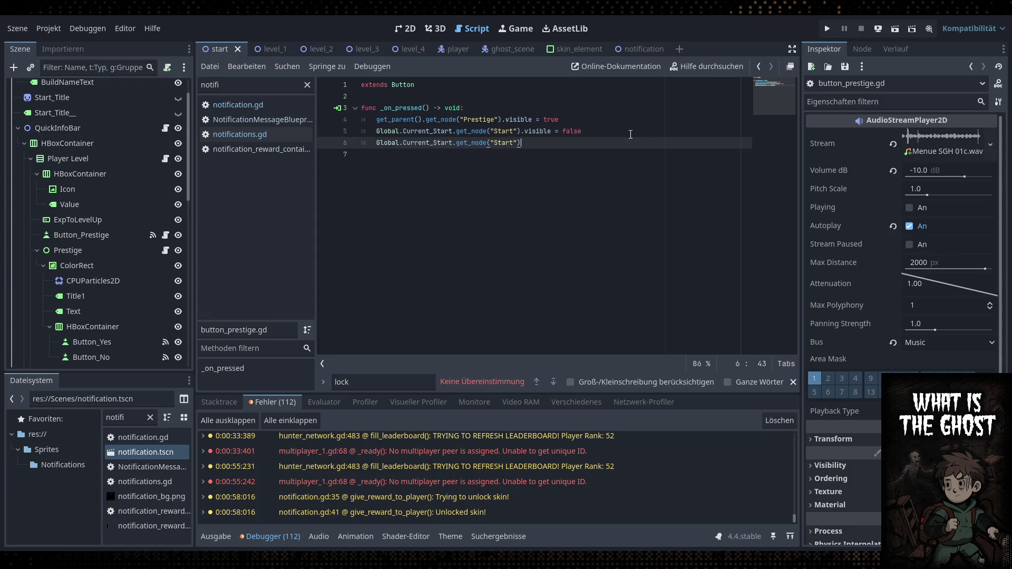
Change line 6 to get_node("BackgroundMusic").stop() and save button_prestige.gd
scroll(33, 278, "down", 3)
scroll(33, 278, "down", 10)
left_click(102, 267)
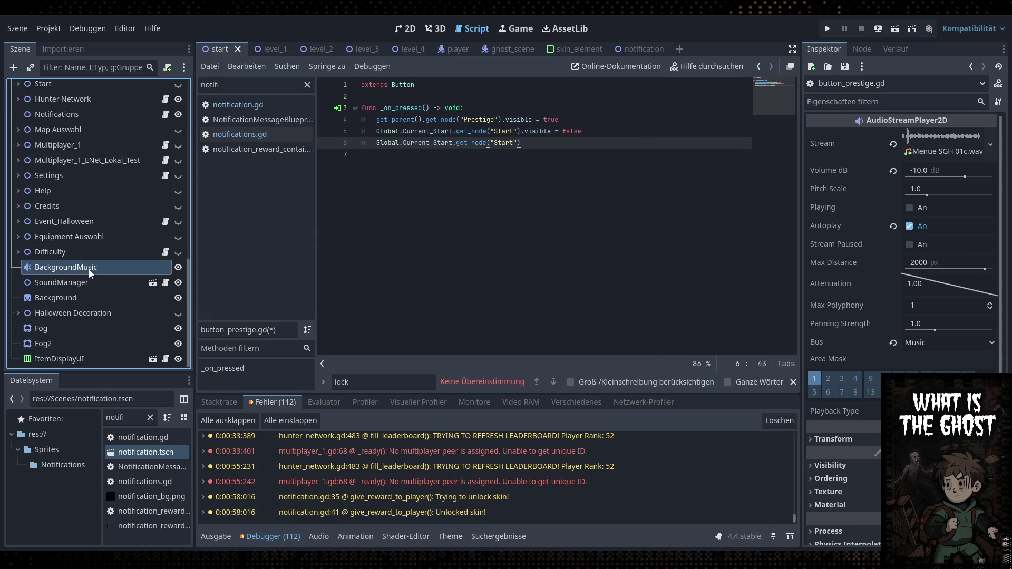
double_click(508, 143)
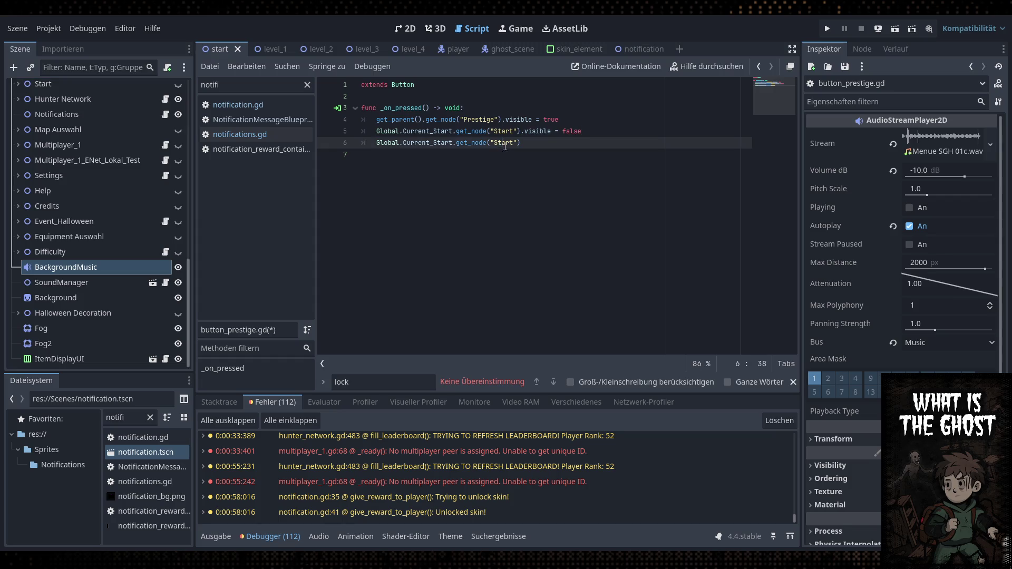
key("ctrl+v")
left_click(599, 144)
type("stop()")
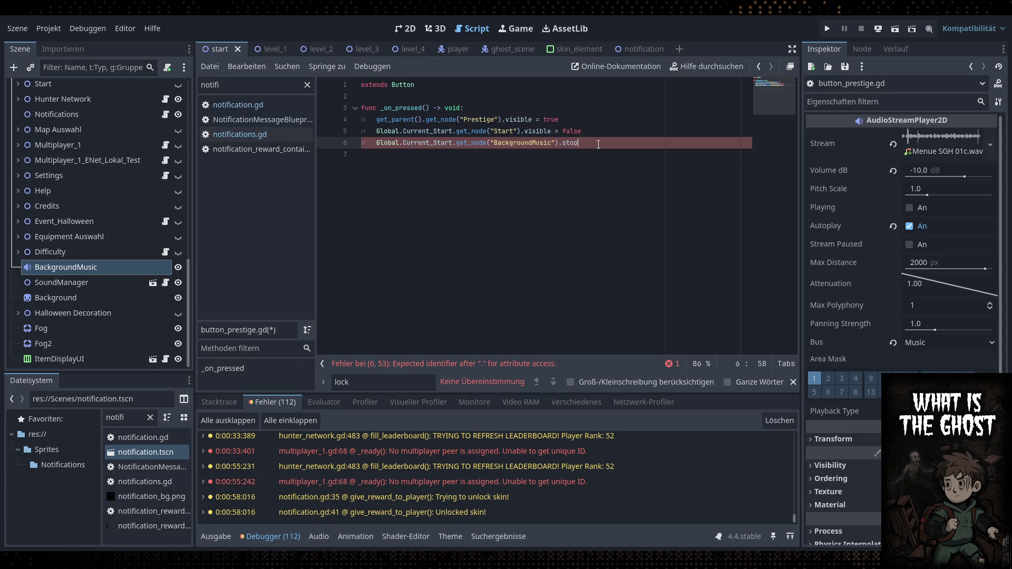
key("shift+Home")
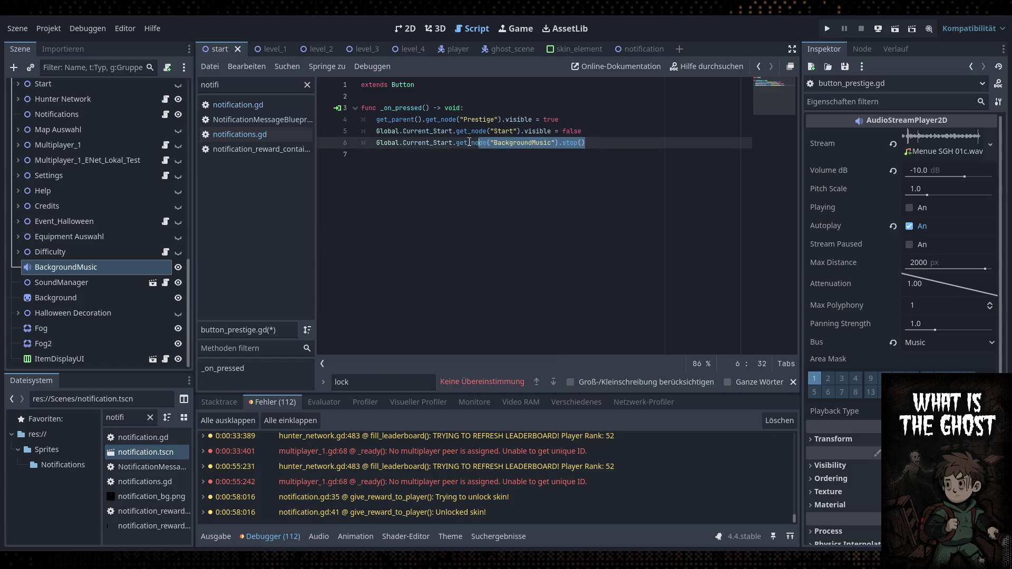
key("ctrl+s")
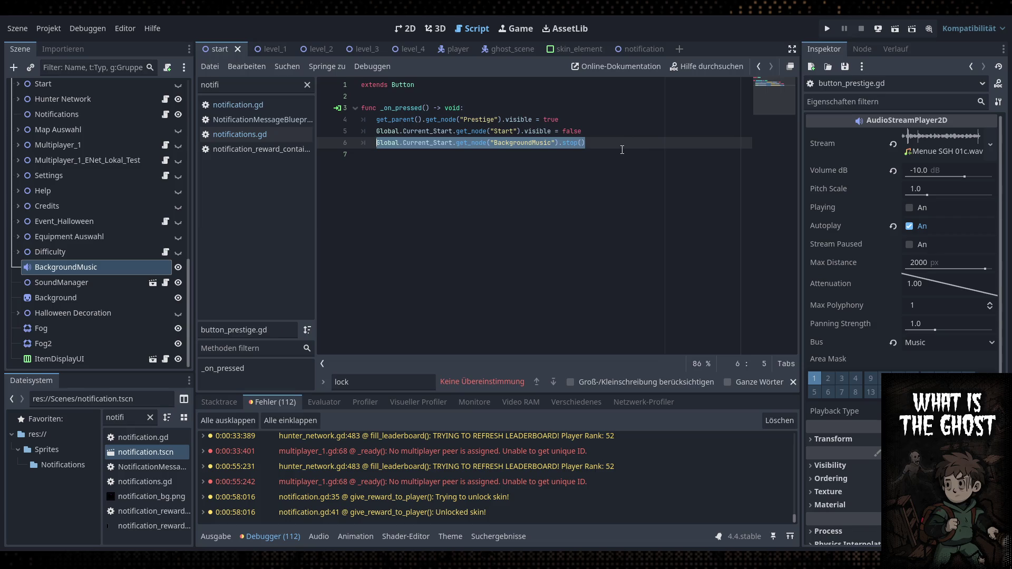
scroll(53, 182, "up", 5)
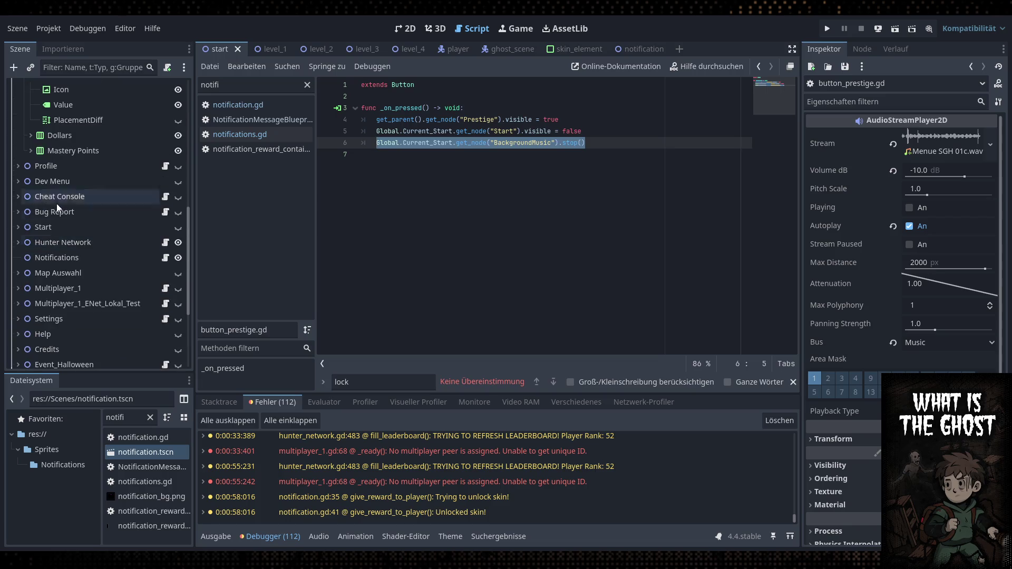
Open prestige.gd and paste the BackgroundMusic line as line 25 of _on_button_no_pressed
scroll(52, 180, "up", 8)
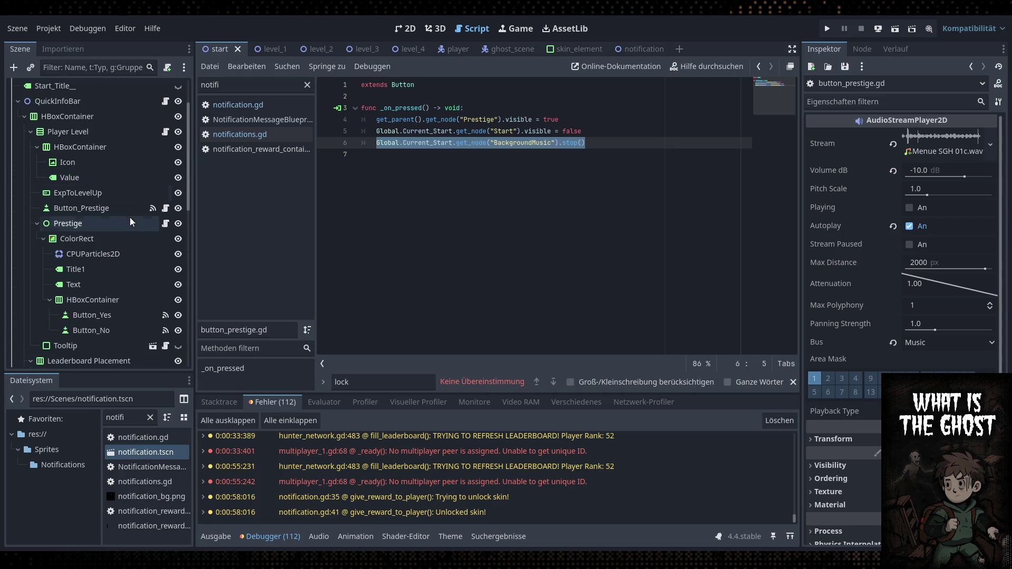
left_click(143, 207)
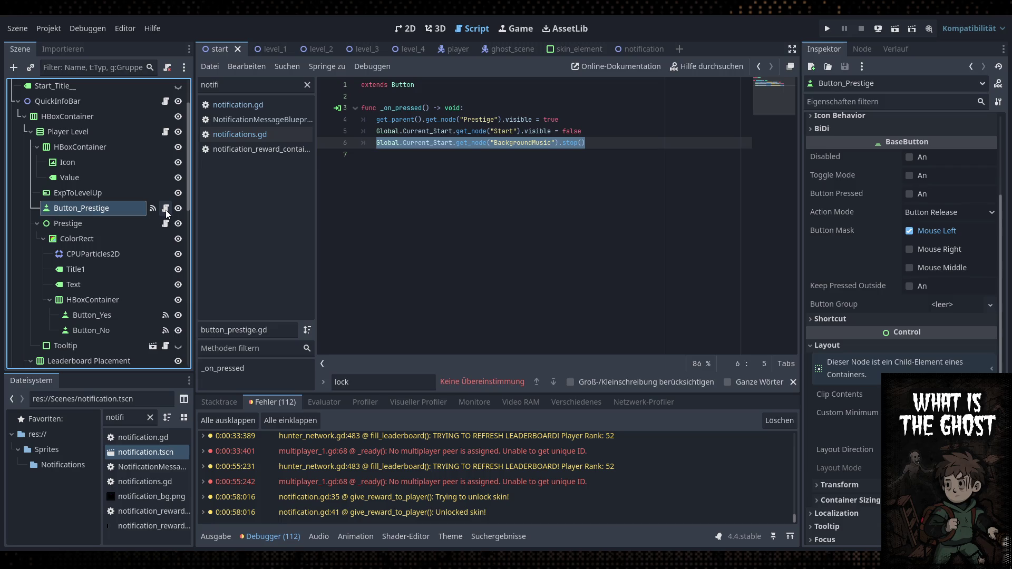
left_click(167, 209)
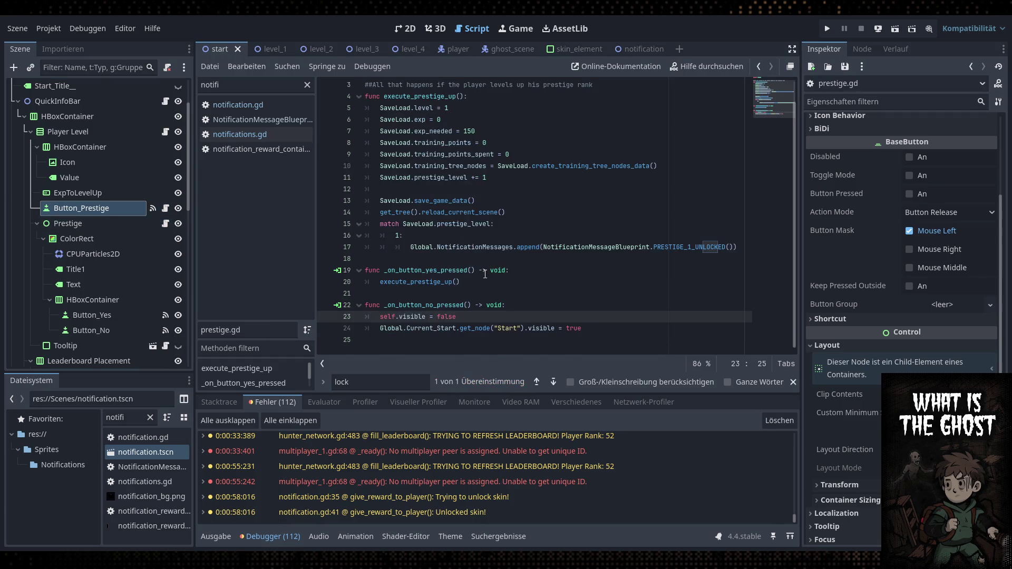
left_click(615, 331)
key("Return")
key("ctrl+v")
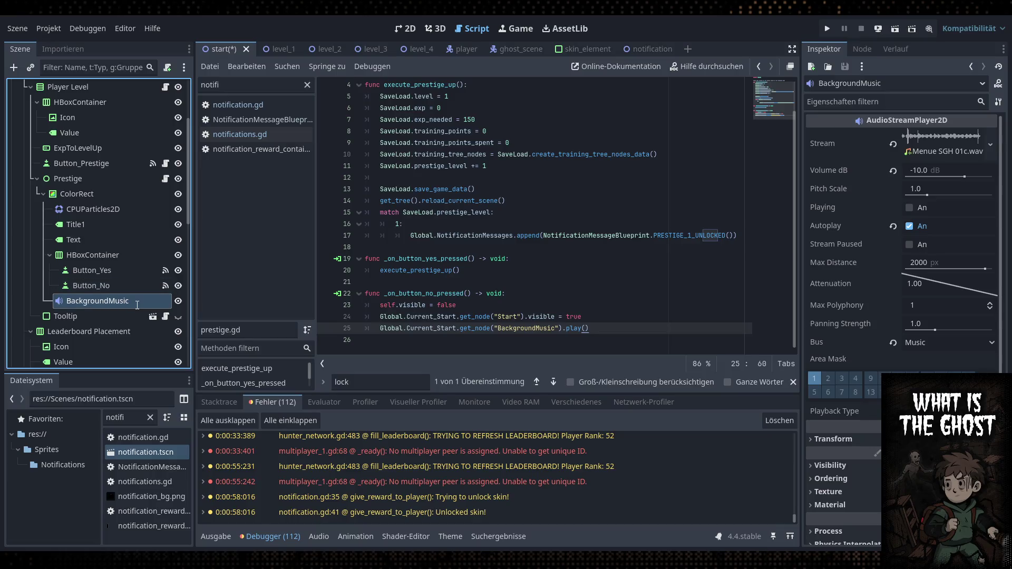
key("ctrl+z")
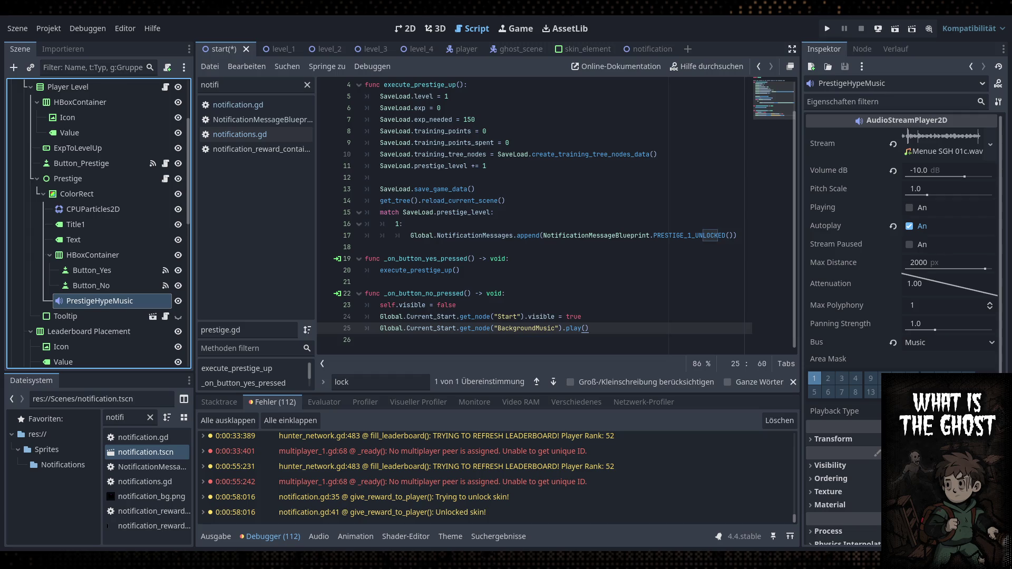
left_click(559, 328)
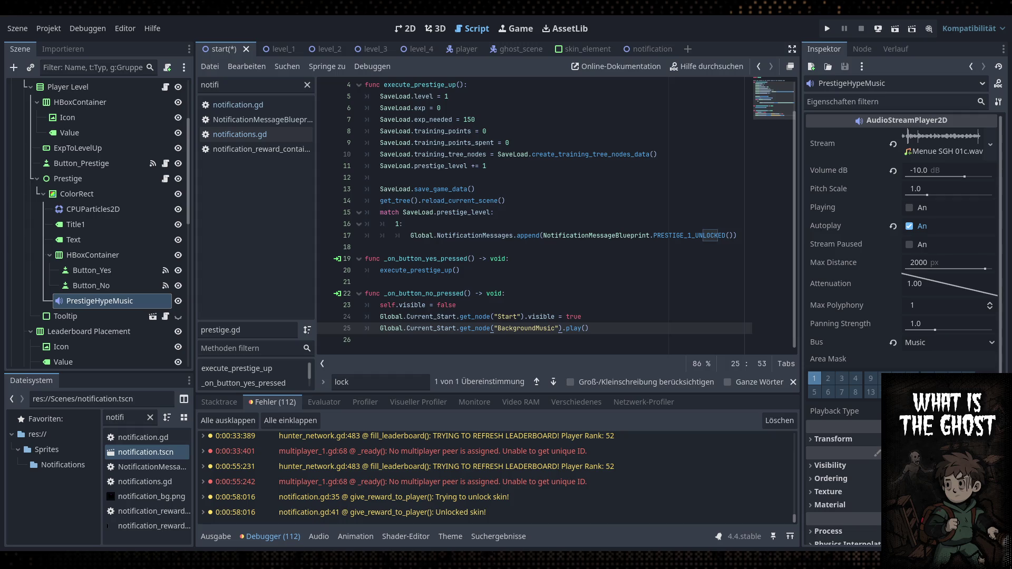
Find the Music folder and assign the Epic Cinematic wav as PrestigeHypeMusic's Stream
double_click(114, 417)
type("music")
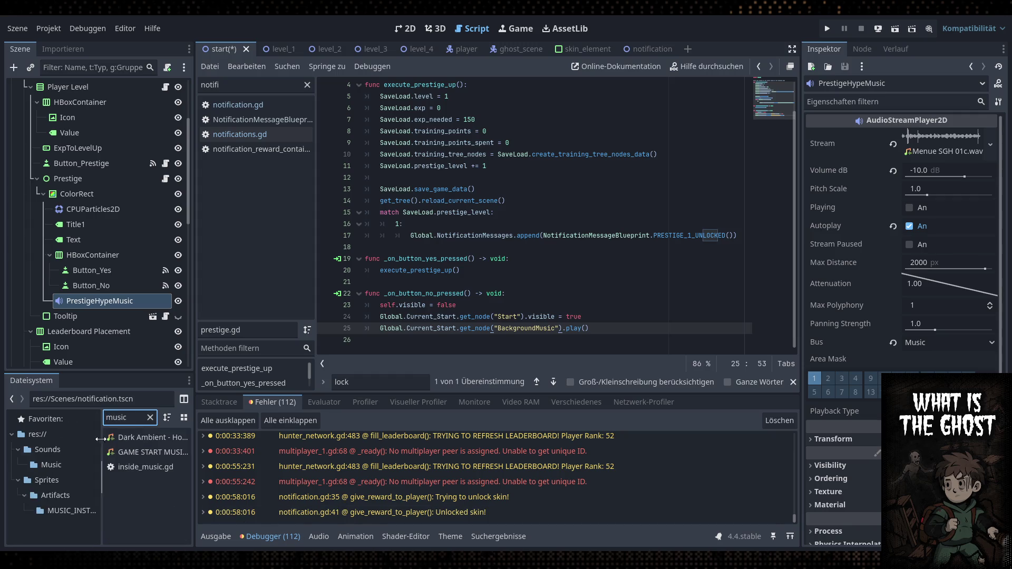
left_click(79, 465)
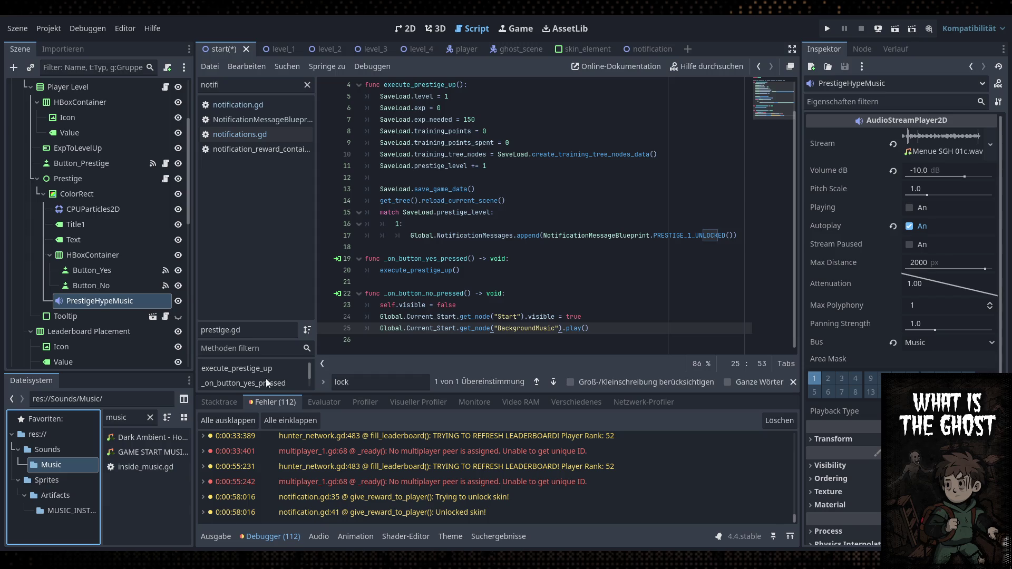
left_click(150, 417)
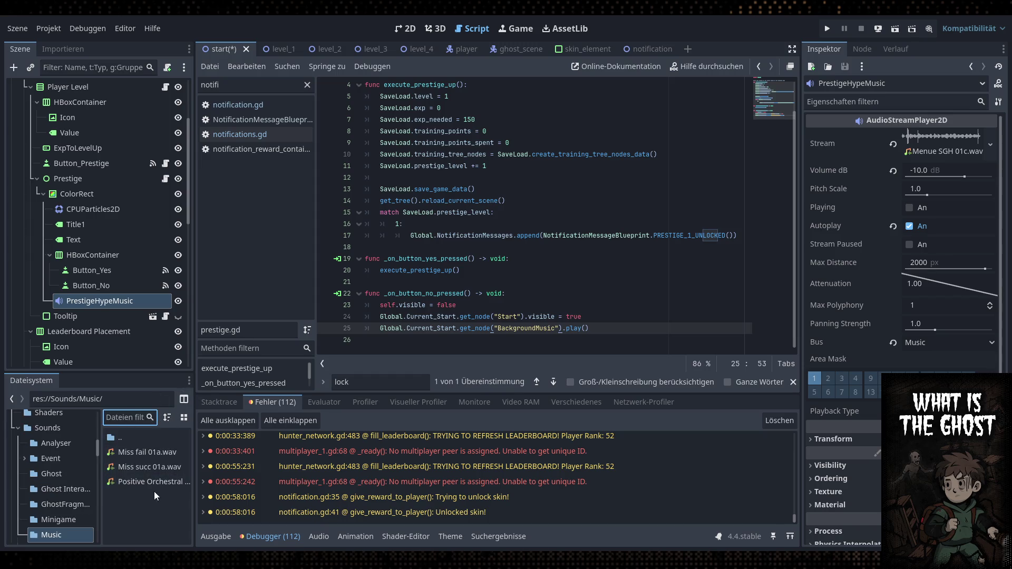
left_click_drag(128, 510, 127, 510)
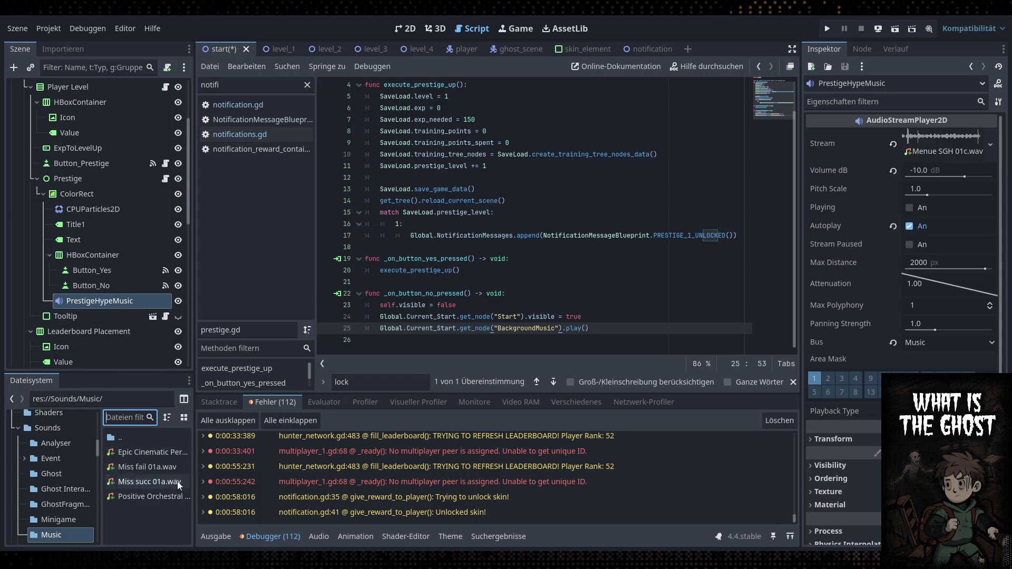
mouse_move(145, 452)
left_mouse_down()
mouse_move(574, 306)
mouse_move(920, 151)
left_mouse_up()
Set PrestigeHypeMusic's volume to -25 dB and its bus to Master, save, and add a line after 25
left_click(935, 171)
type("-25")
key("Return")
key("ctrl+s")
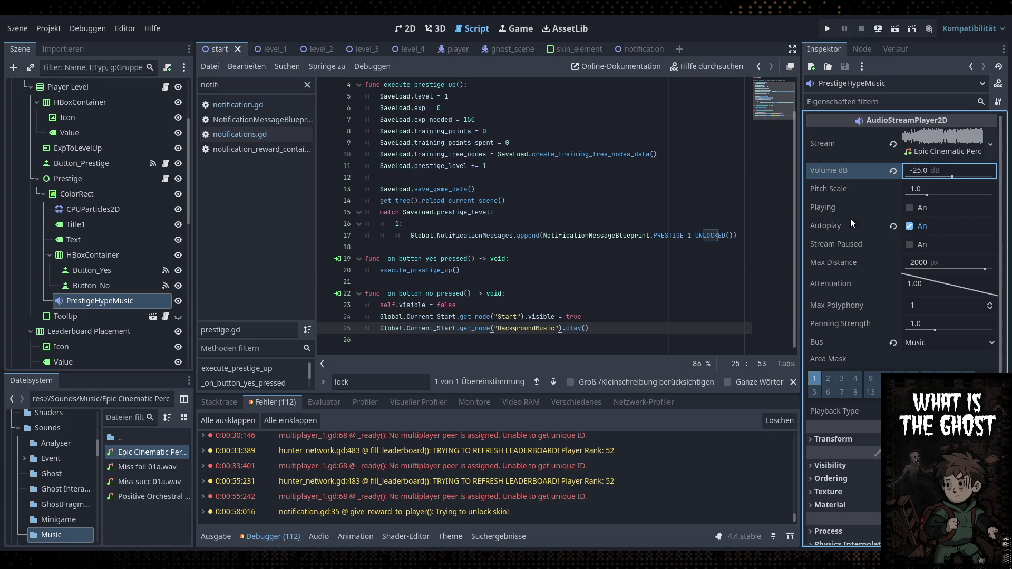
left_click(926, 347)
left_click(929, 355)
key("ctrl+s")
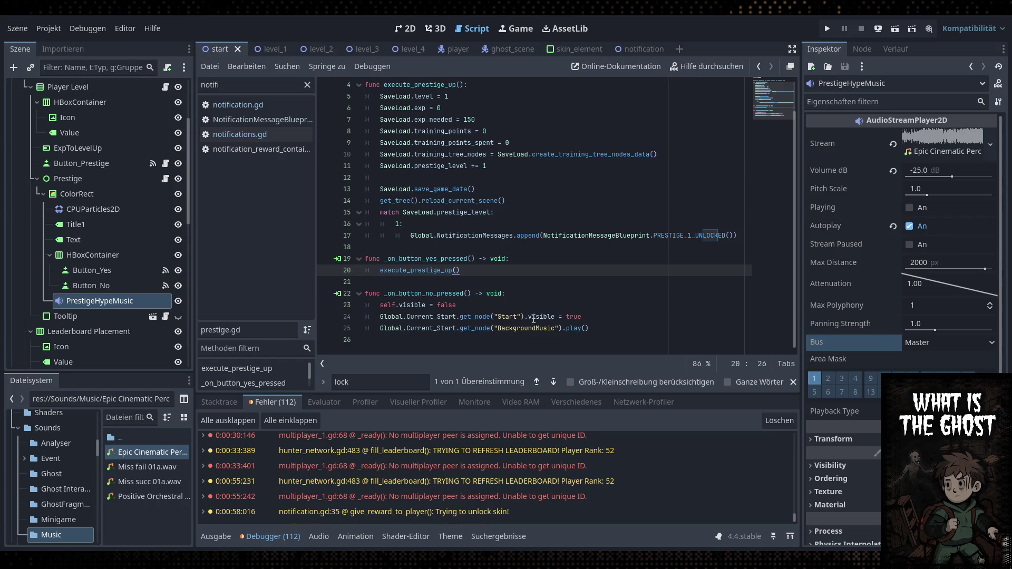
left_click(638, 328)
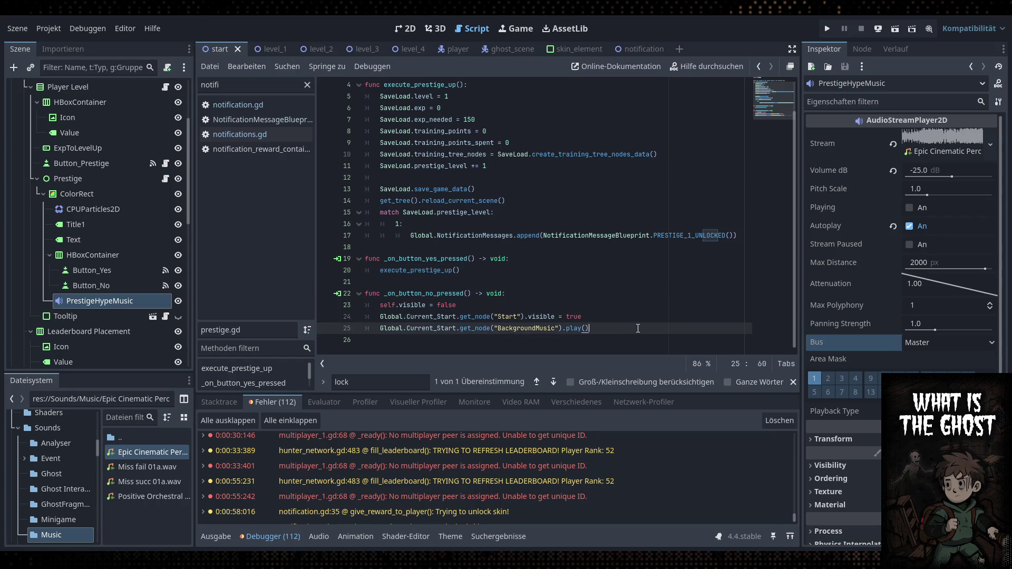
key("Return")
Add $ColorRect/PrestigeHypeMusic.stop() on line 26 of the no-button handler and save prestige.gd
type("$Pres")
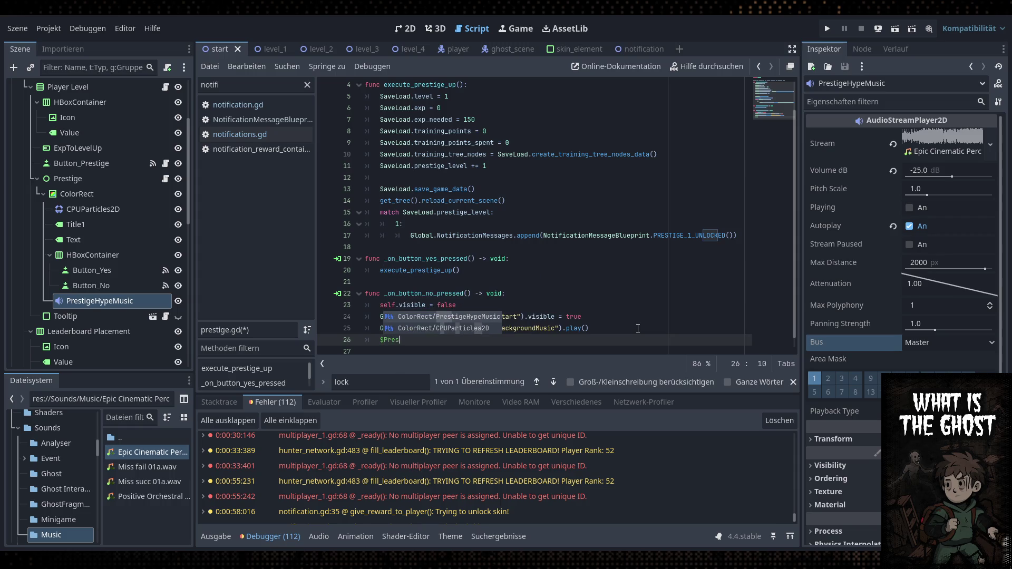
key("Return")
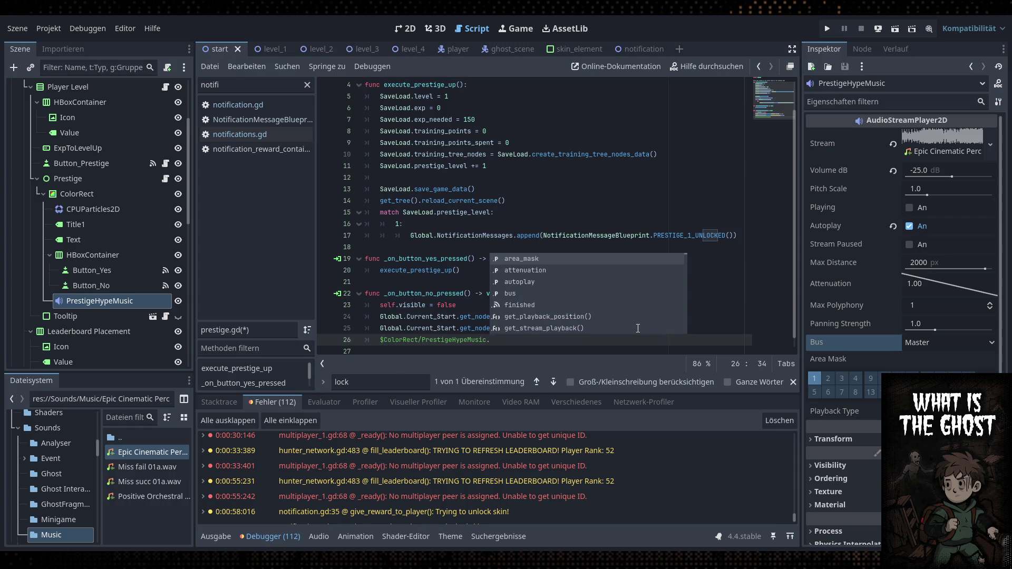
type("p")
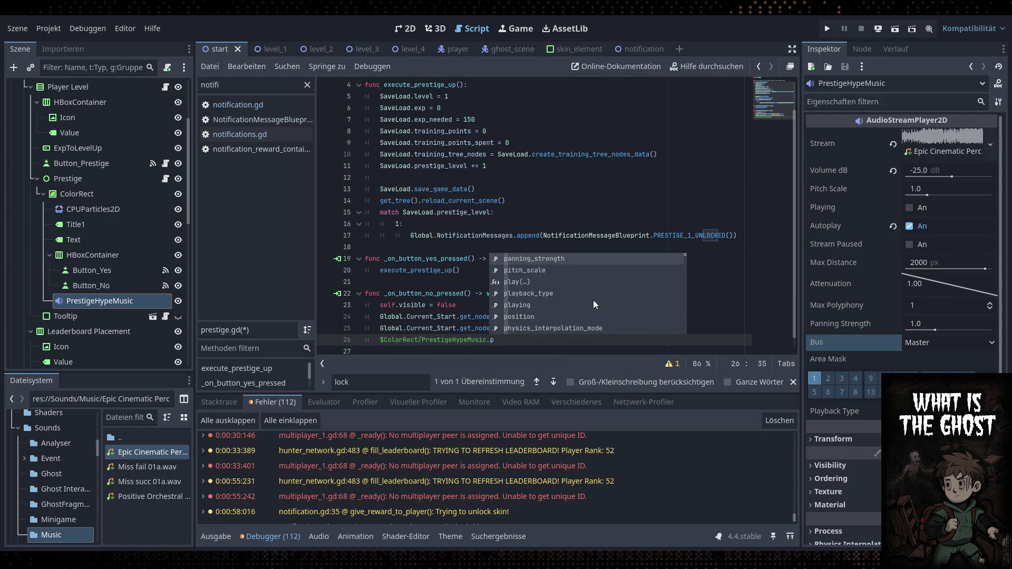
left_click(416, 316)
left_click(518, 342)
key("BackSpace")
type("stop")
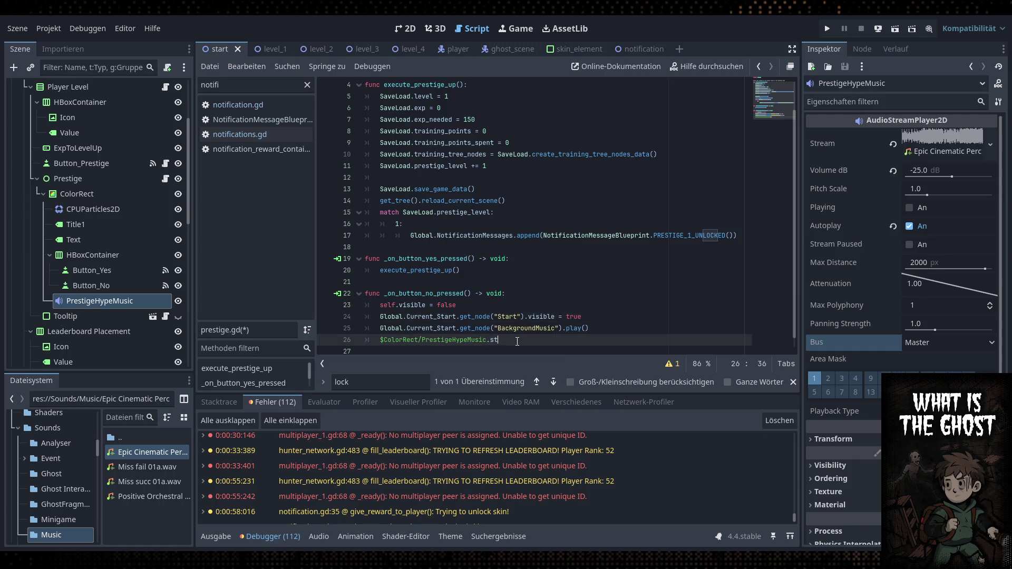
key("Return")
left_click_drag(518, 342, 380, 342)
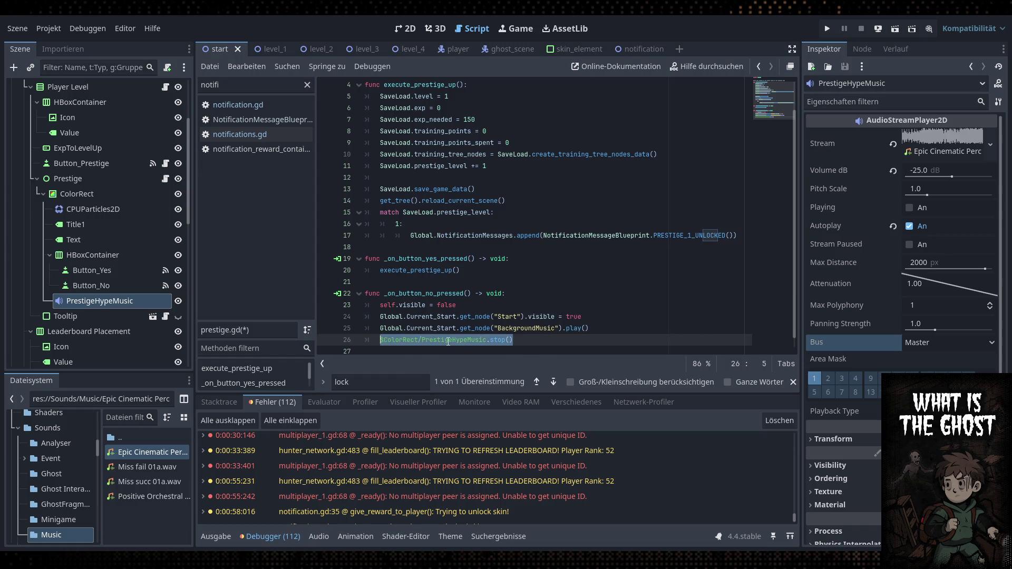
key("ctrl+s")
left_click(151, 457)
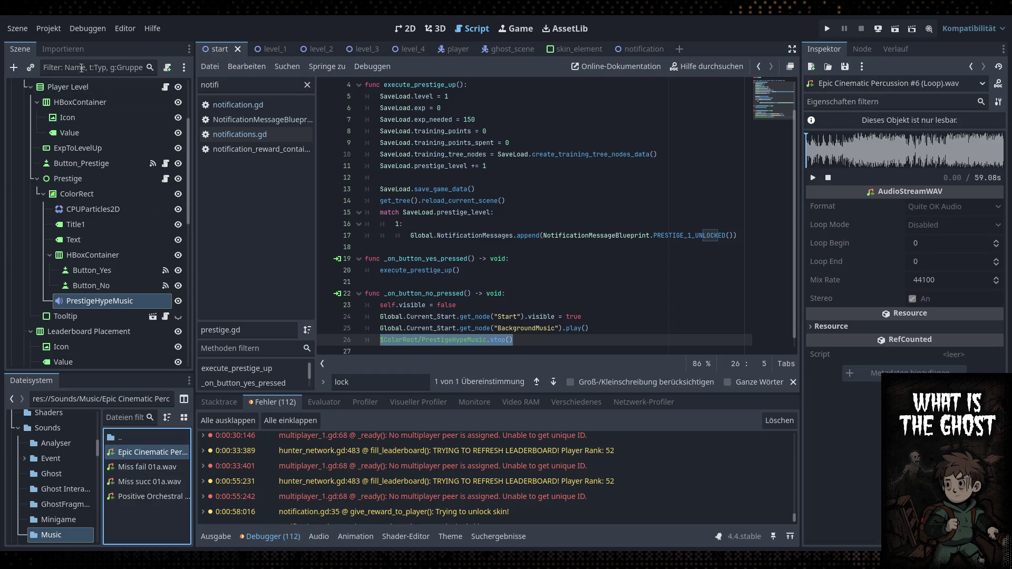
Set the Epic Cinematic track's import Loop Mode to Forward and reimport it
left_click(71, 49)
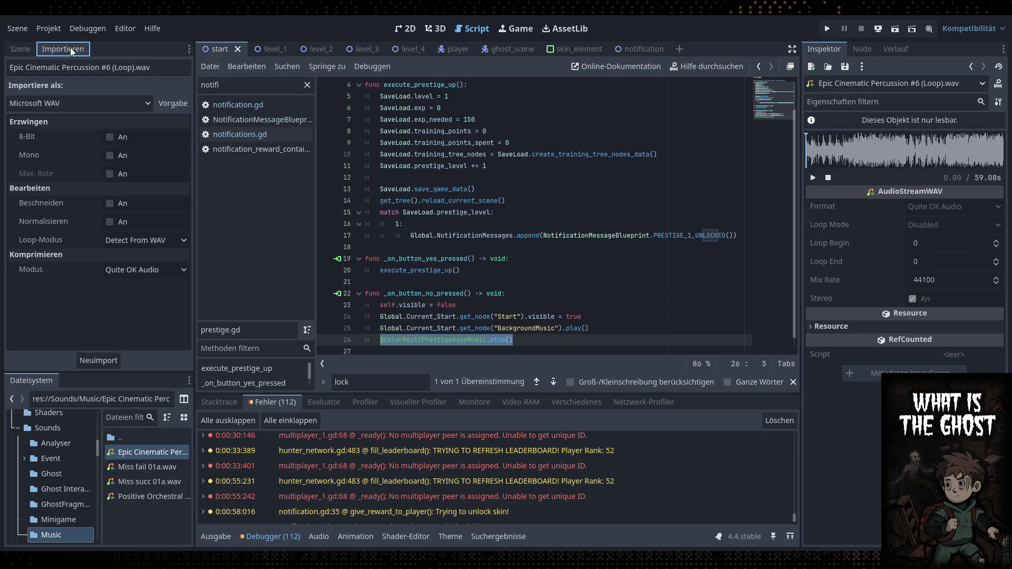
left_click(141, 274)
left_click(145, 240)
left_click(137, 283)
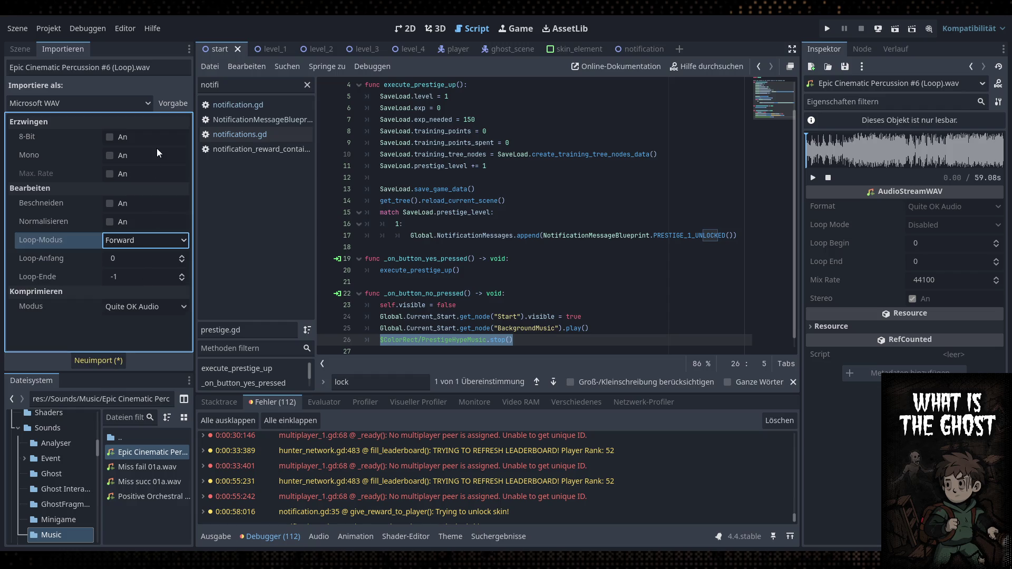
left_click(108, 362)
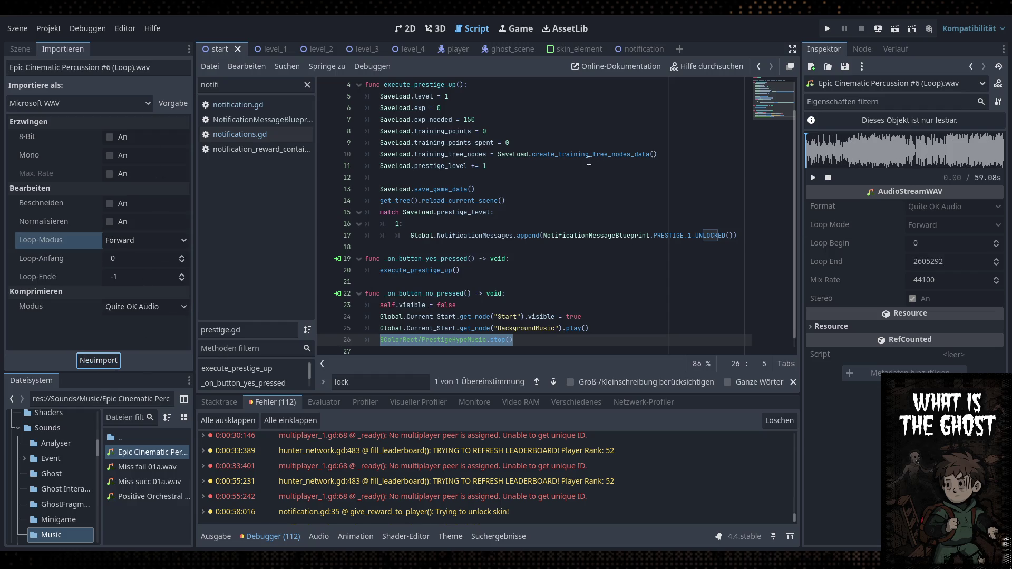
Turn off Autoplay on PrestigeHypeMusic and set its Pitch Scale to 0.9
left_click(24, 50)
left_click(143, 302)
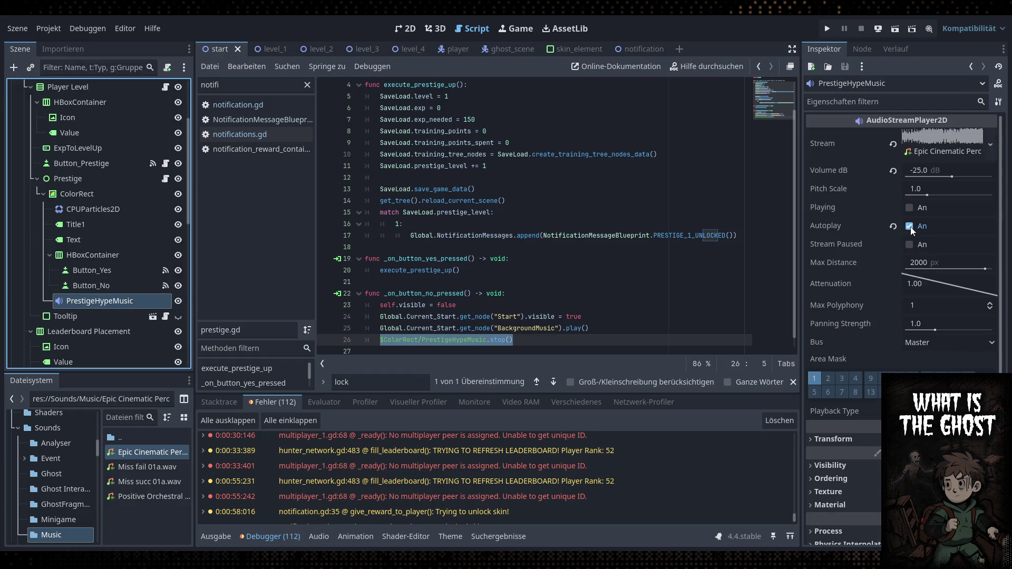
left_click(910, 227)
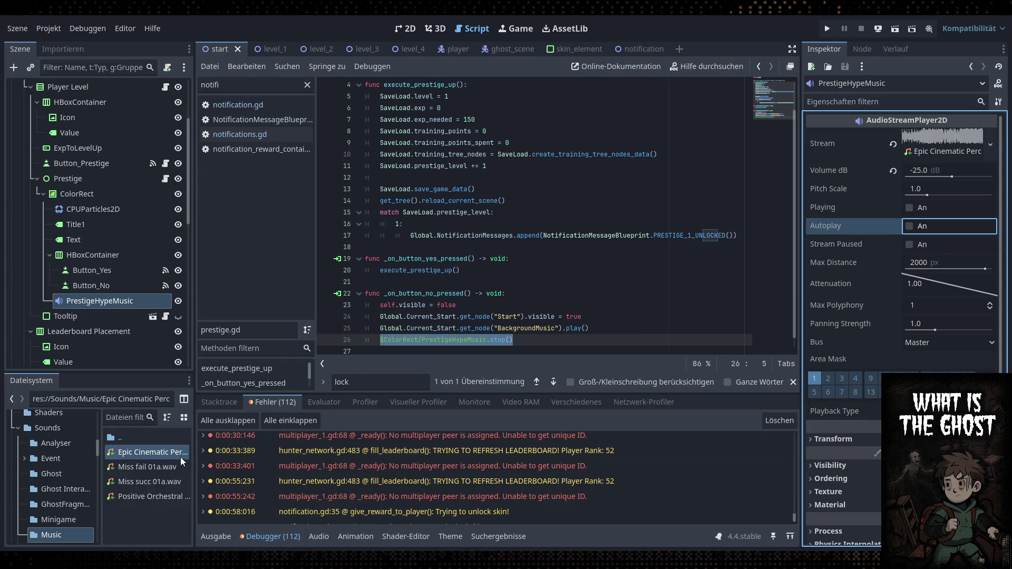
left_click(925, 189)
type("0.9")
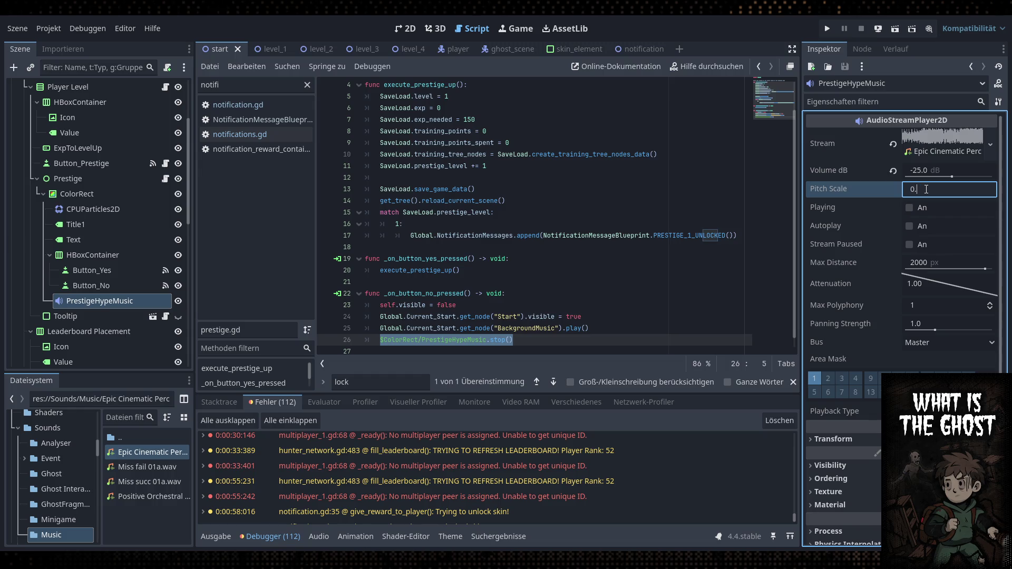
key("Return")
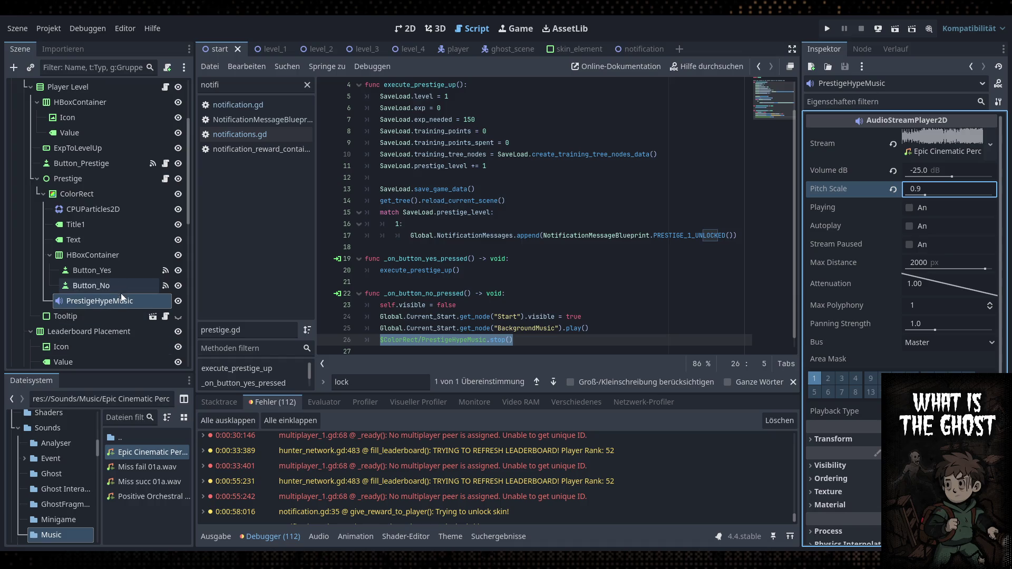
left_click(511, 341)
left_click_drag(512, 340, 381, 340)
key("ctrl+c")
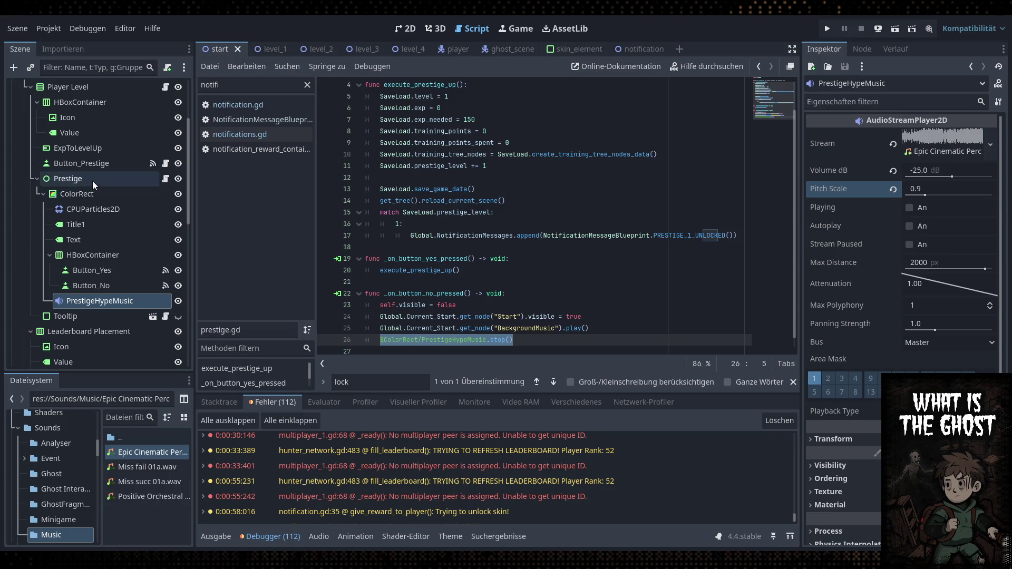
Scroll up the Scene tree and select the Player Level node
scroll(93, 181, "up", 3)
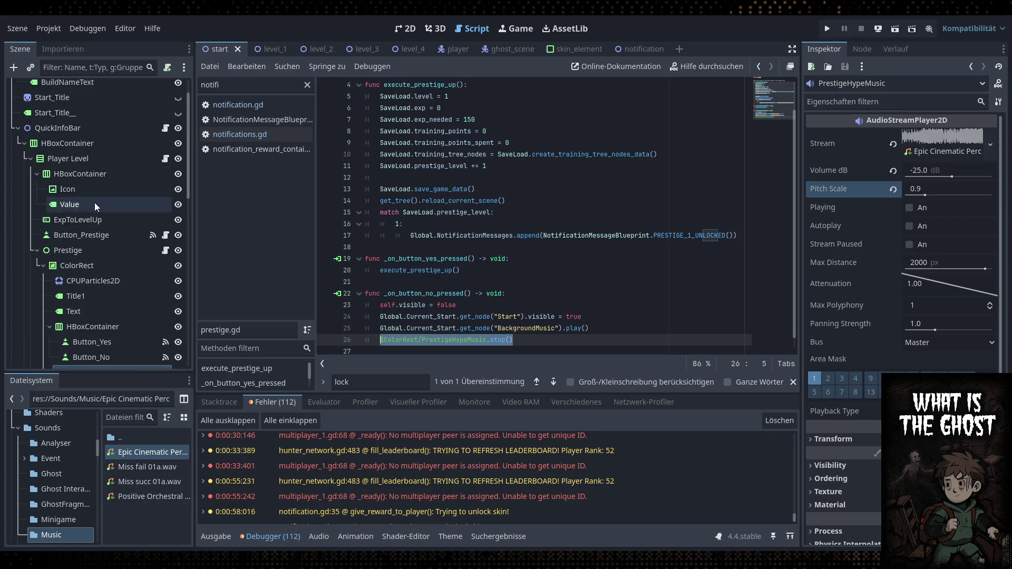
left_click(127, 164)
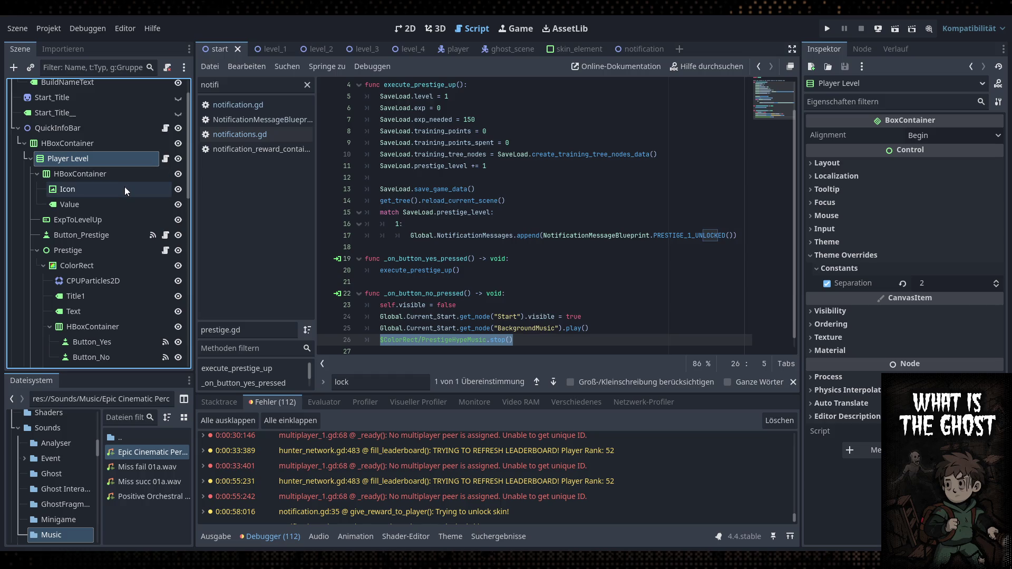
In button_prestige.gd, paste the stop-music line as line 7, prefixed with line 4's Prestige lookup
left_click(166, 235)
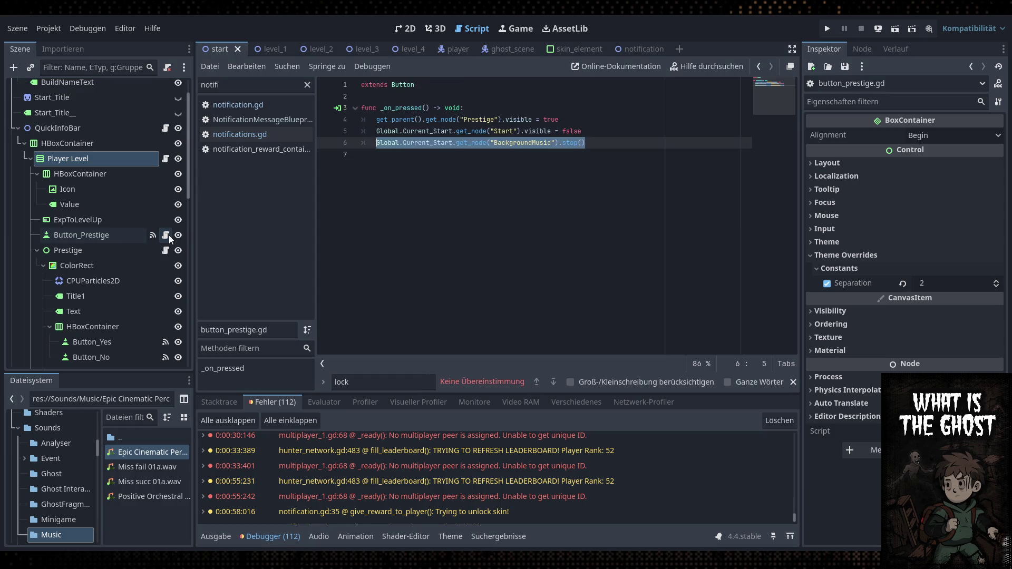
left_click(624, 147)
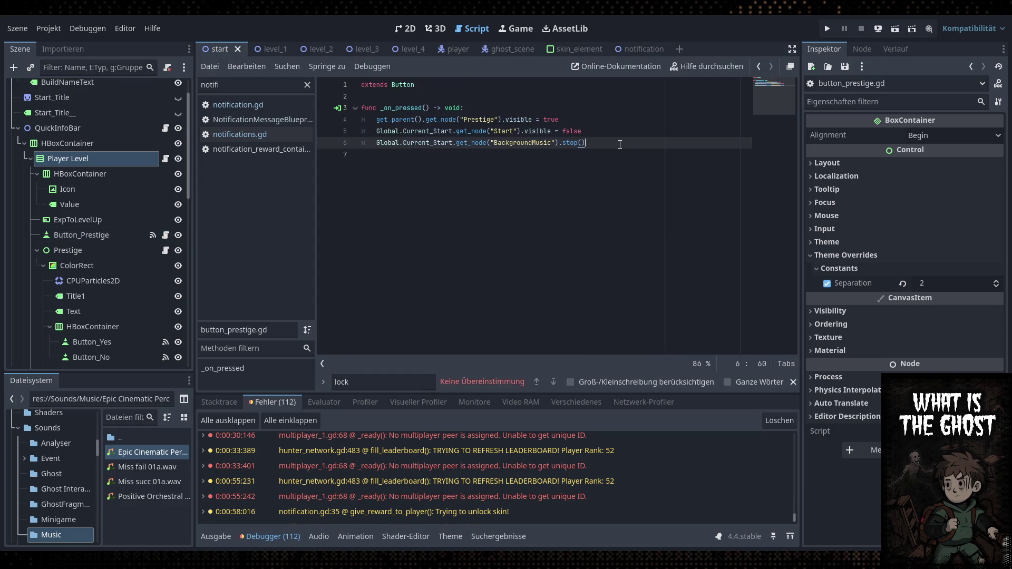
key("Return")
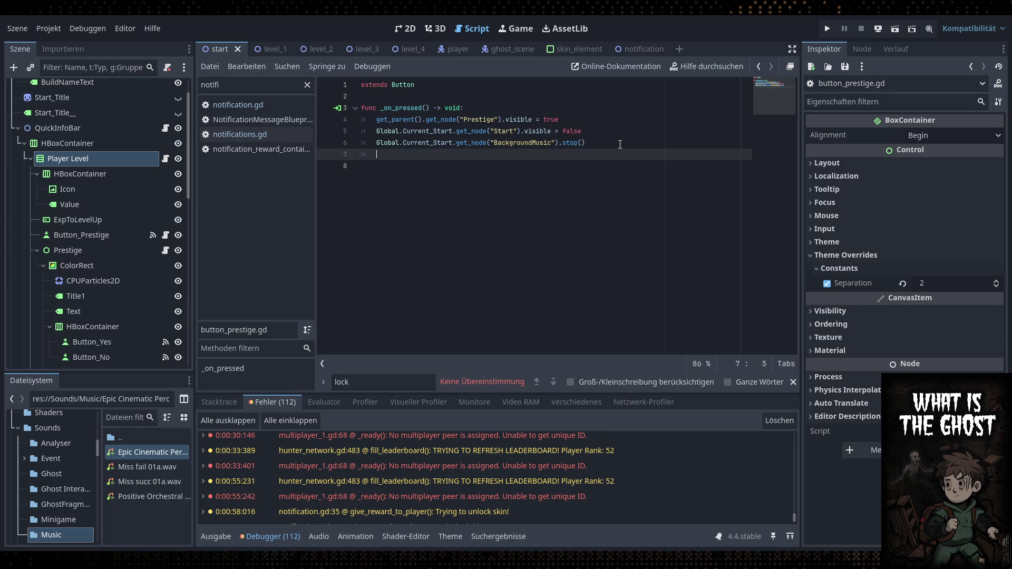
key("ctrl+v")
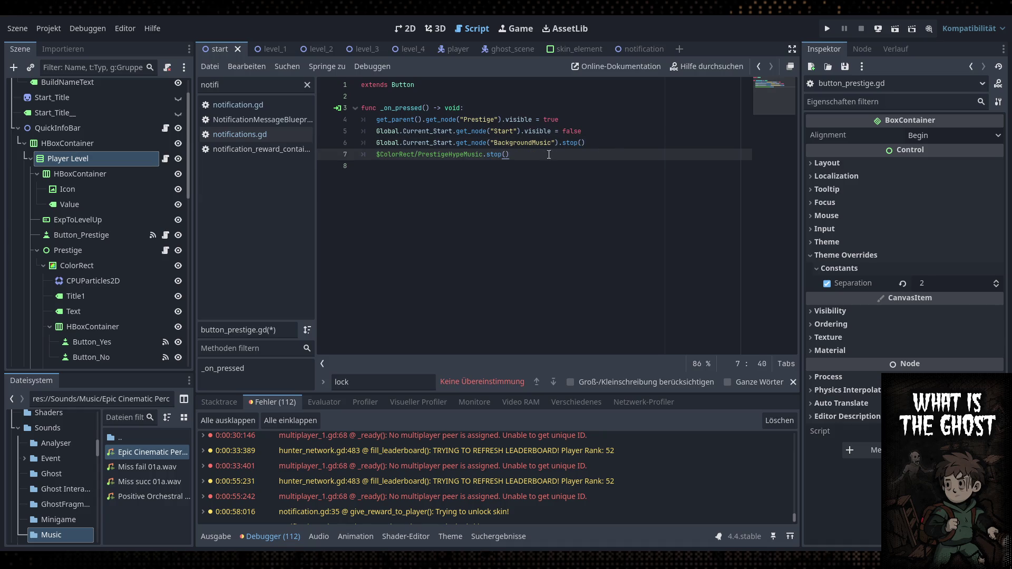
left_click(560, 120)
left_click_drag(560, 120, 384, 120)
key("ctrl+c")
left_click(376, 155)
key("ctrl+v")
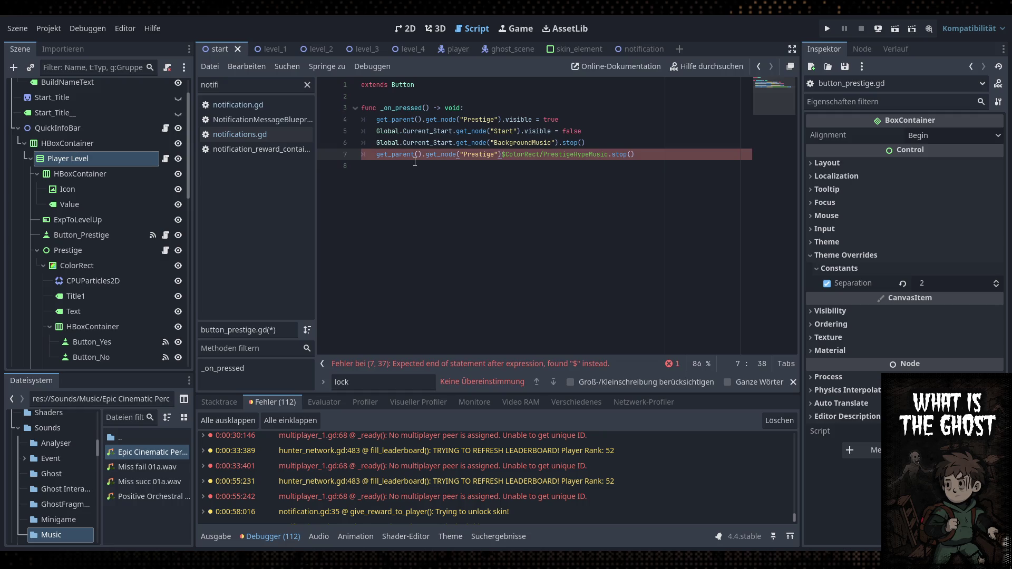
Make line 7 get_parent().get_node("Prestige/ColorRect/PrestigeHypeMusic").play(), save, and launch the game
left_click_drag(505, 153, 611, 154)
key("BackSpace")
key("Left")
key("Left")
key("ctrl+v")
left_click(496, 154)
type("/")
left_click(611, 155)
key("BackSpace")
double_click(624, 154)
type("play")
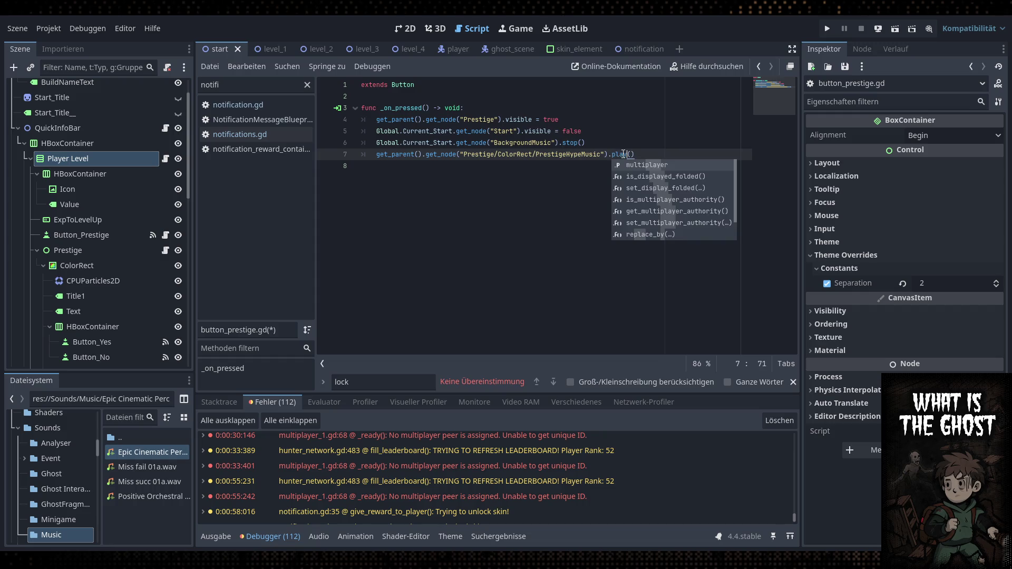
left_click(623, 143)
key("ctrl+s")
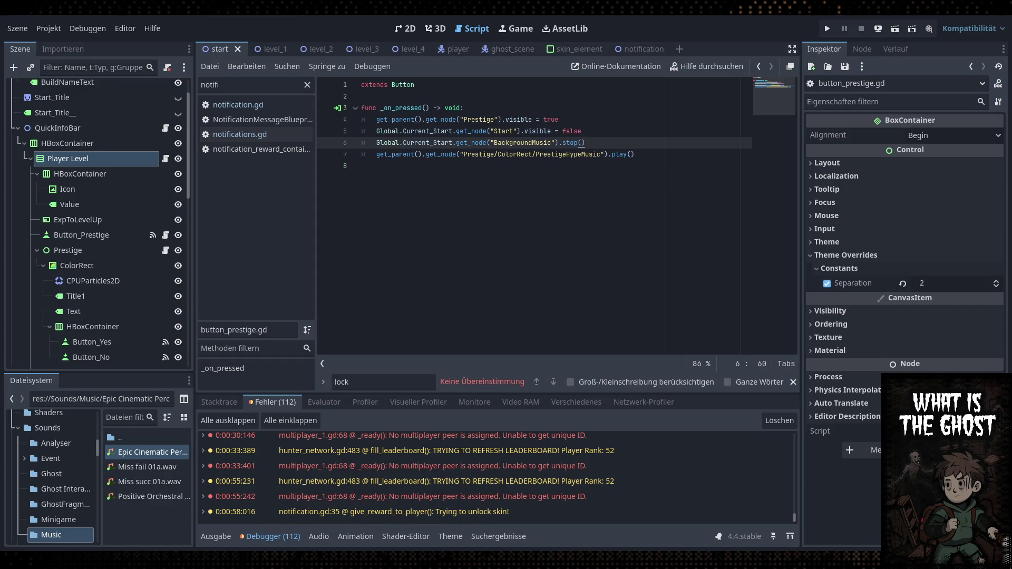
left_click(380, 166)
Sign the contract and raise the Music volume slider to about 25% in Settings
left_click(827, 29)
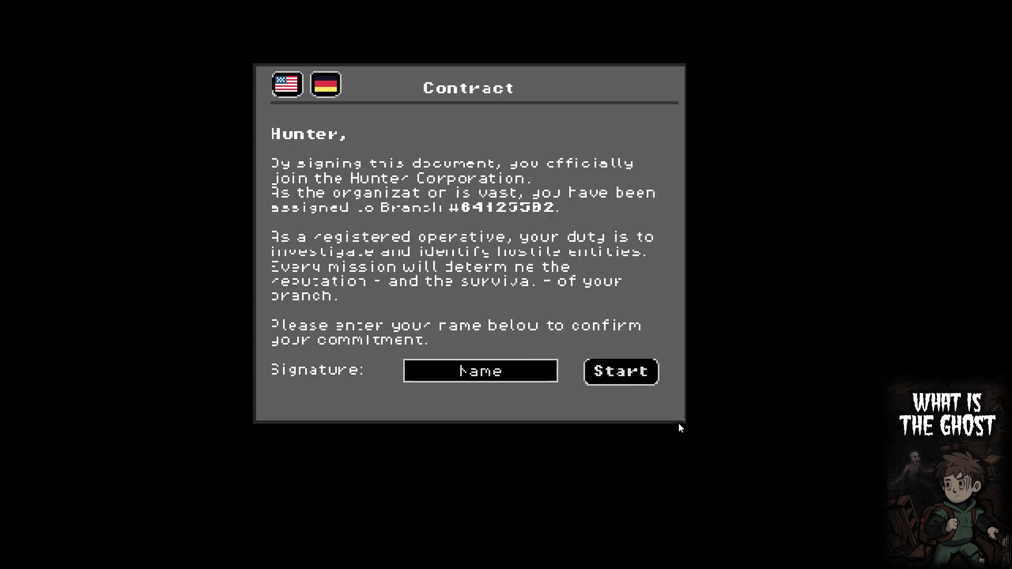
left_click(667, 406)
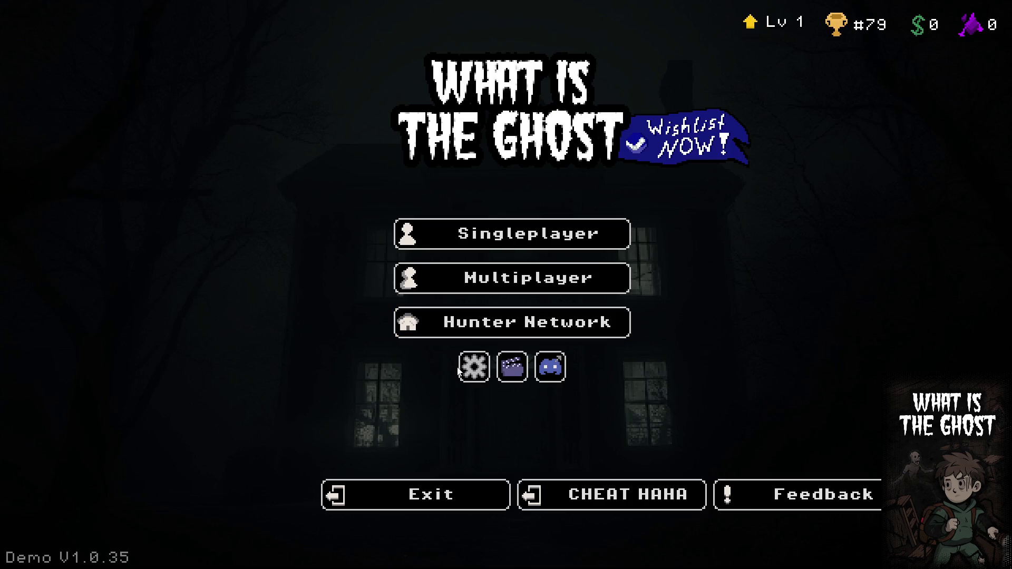
left_click(474, 368)
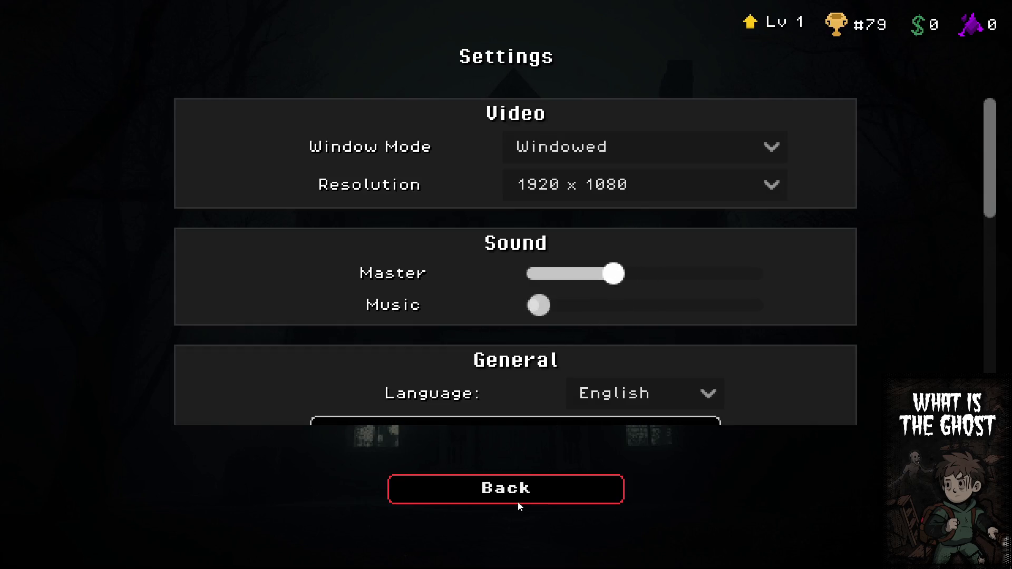
left_click(520, 498)
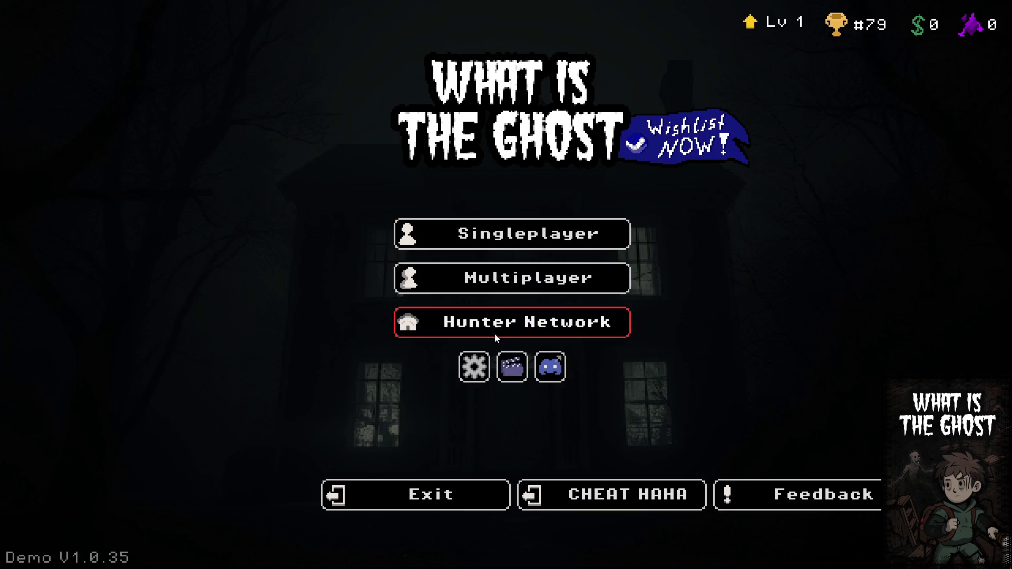
left_click(474, 368)
left_click_drag(539, 306, 611, 315)
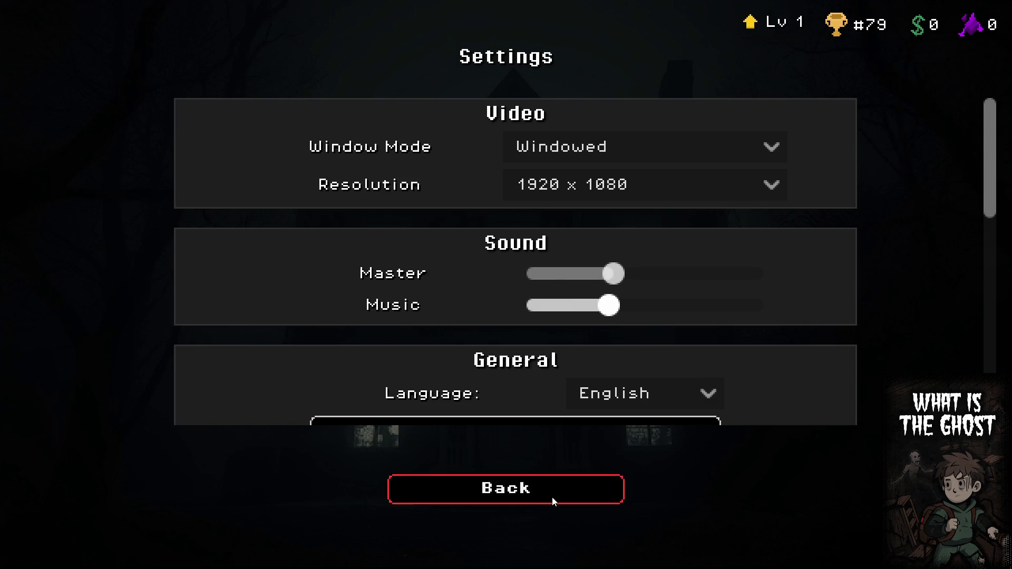
left_click(554, 501)
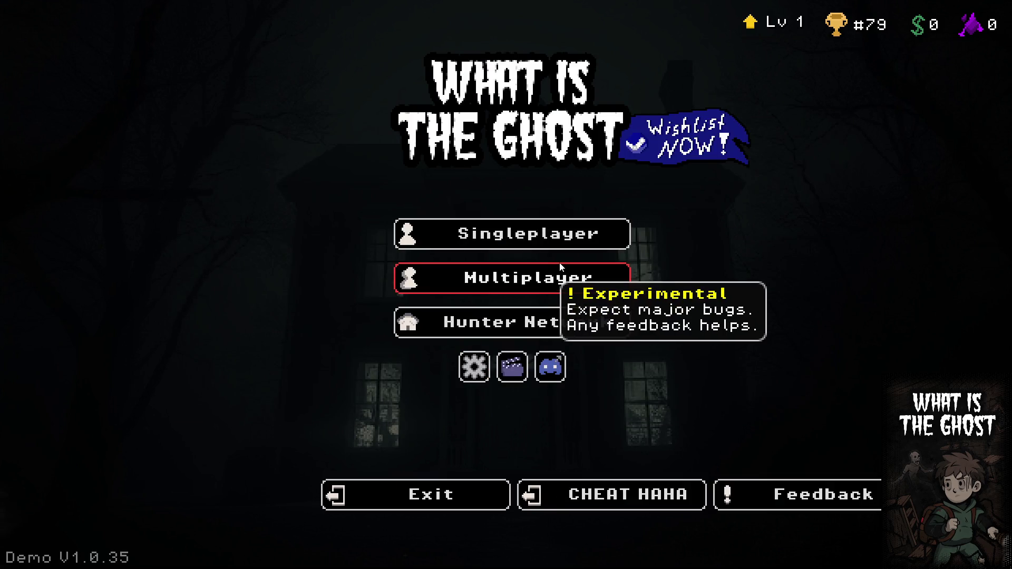
Use the CHEAT HAHA button repeatedly to raise the hunter to level 50
left_click(622, 498)
triple_click(623, 498)
double_click(622, 499)
double_click(623, 499)
triple_click(623, 499)
double_click(622, 499)
triple_click(622, 498)
left_click(622, 498)
double_click(623, 498)
double_click(622, 498)
triple_click(622, 498)
double_click(622, 499)
double_click(622, 498)
triple_click(622, 499)
double_click(622, 498)
double_click(622, 499)
triple_click(623, 498)
double_click(622, 498)
double_click(622, 499)
triple_click(622, 498)
double_click(623, 498)
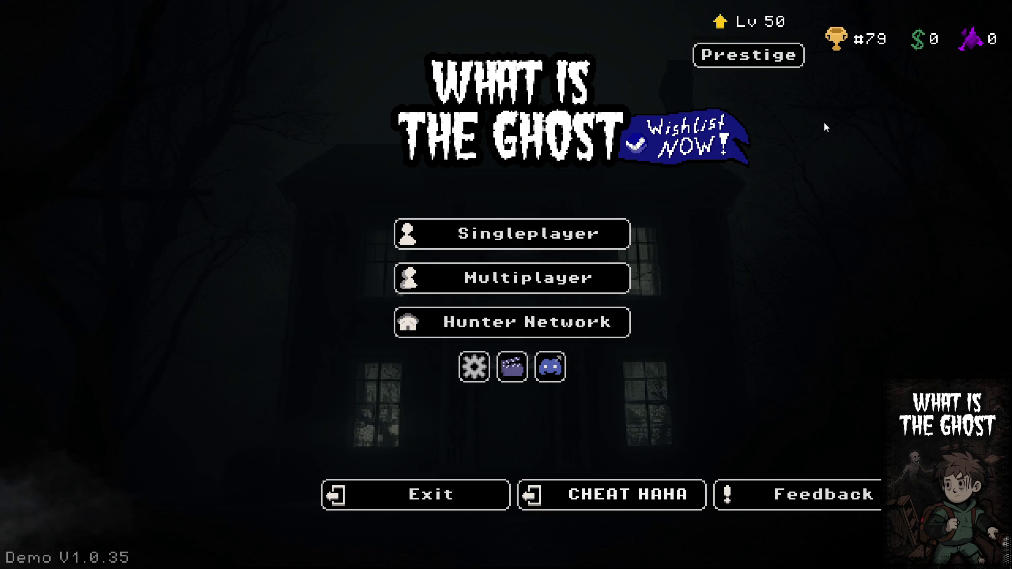
Open the prestige dialog, cancel with No, then reopen it and confirm the reset to level 1
left_click(751, 56)
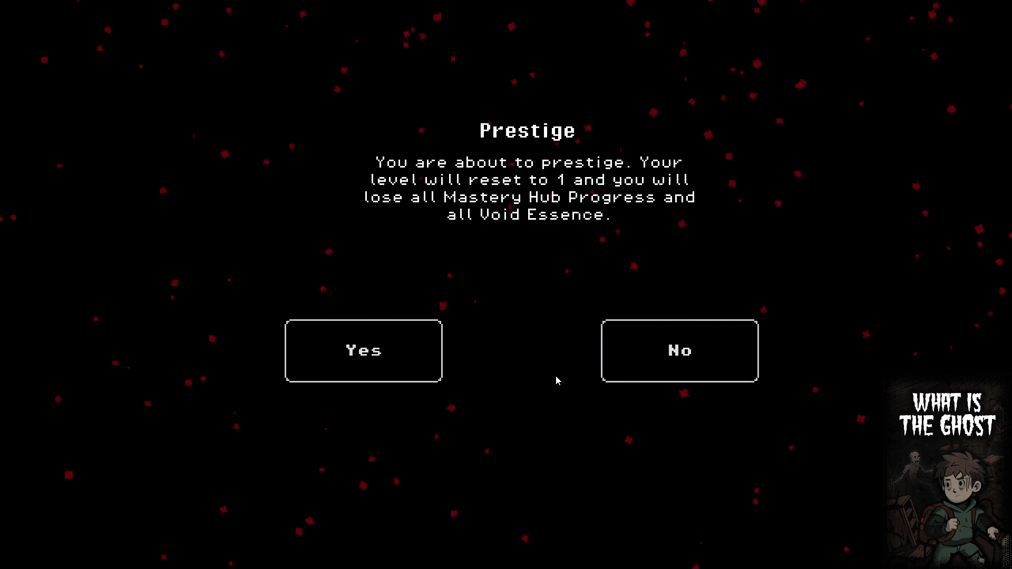
key("Left")
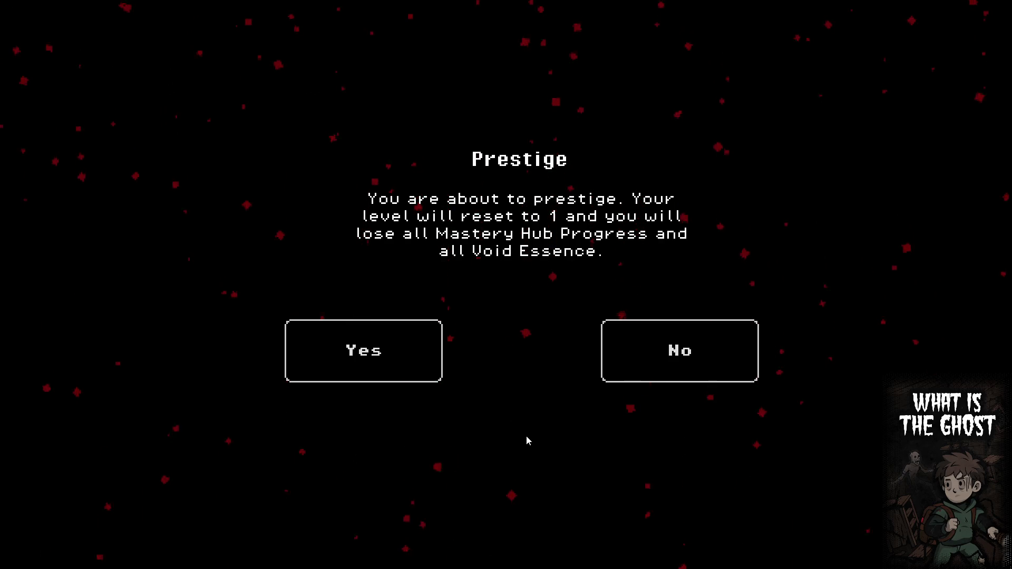
left_click(652, 378)
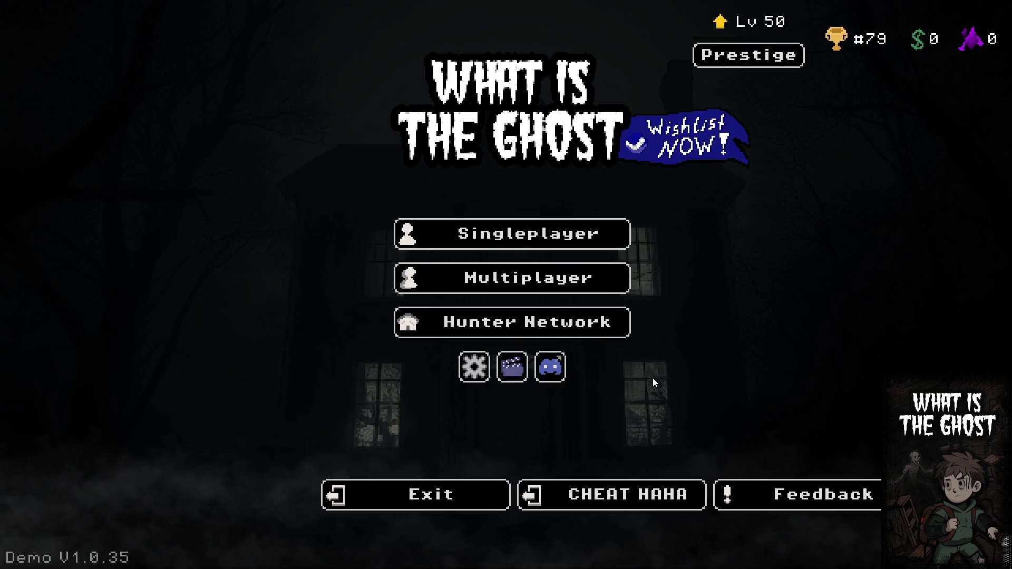
left_click(751, 59)
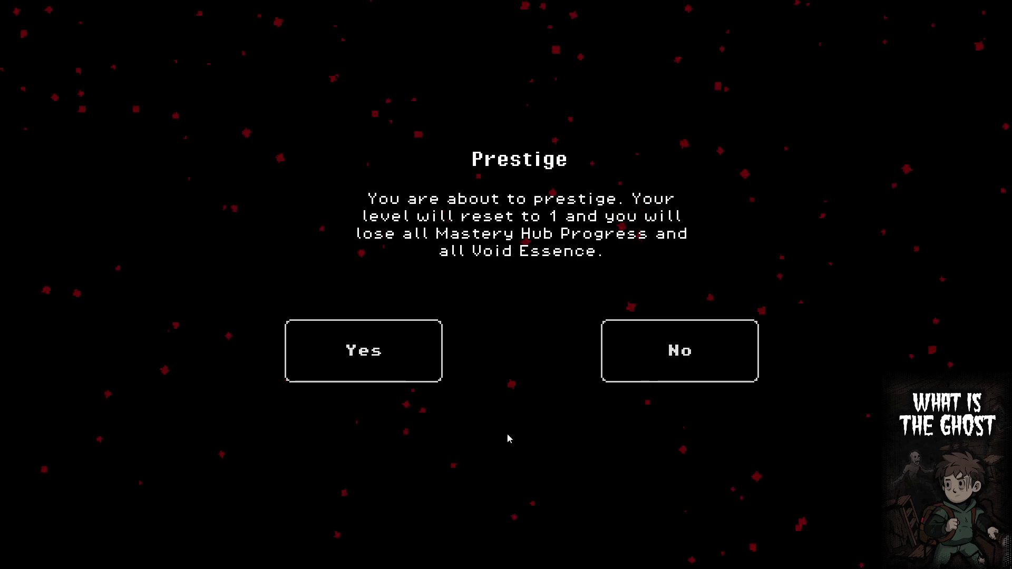
left_click(408, 381)
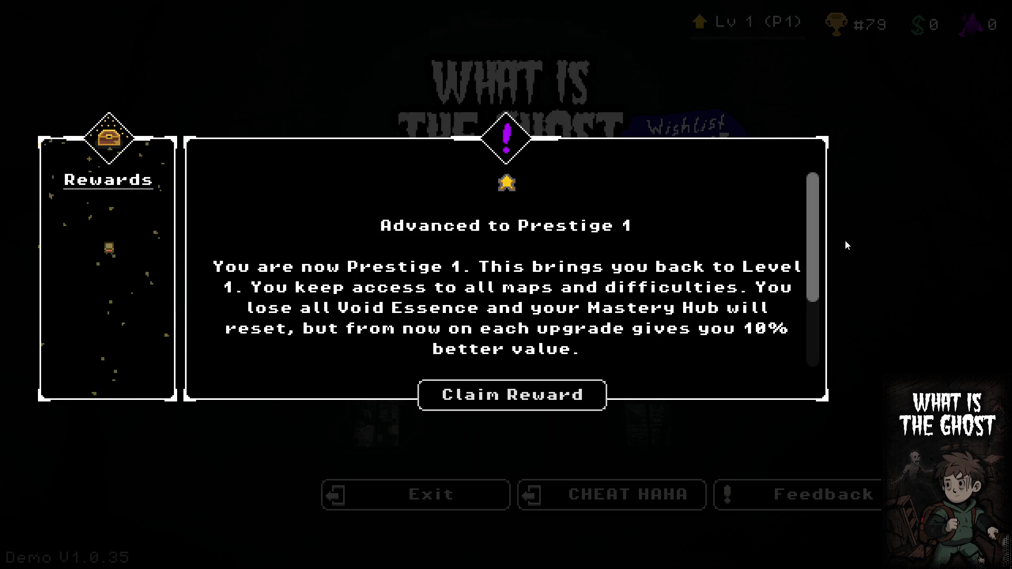
Scroll through the reward text and claim the Prestige 1 reward
left_click_drag(819, 225, 821, 300)
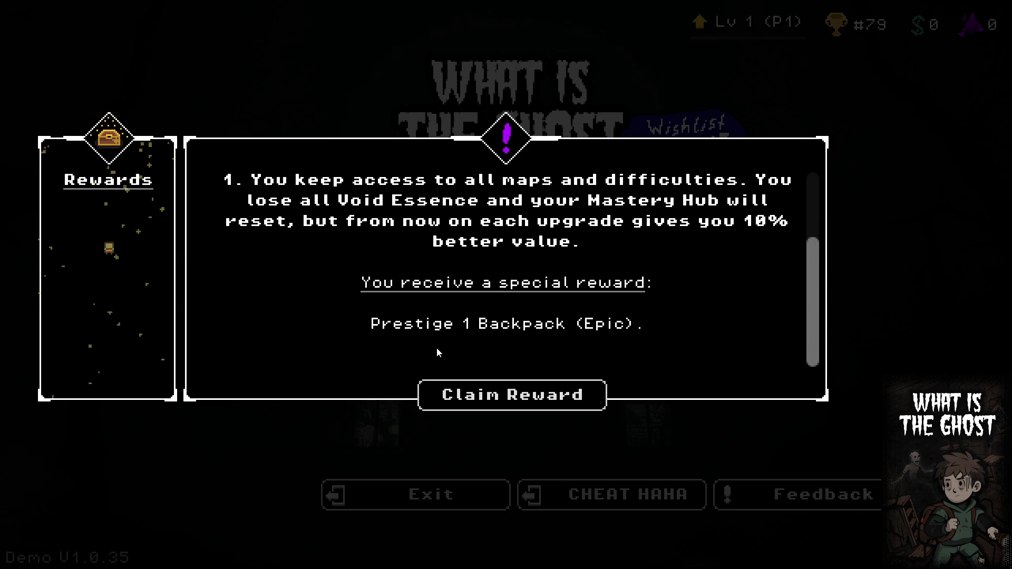
left_click_drag(812, 304, 801, 225)
left_click(535, 404)
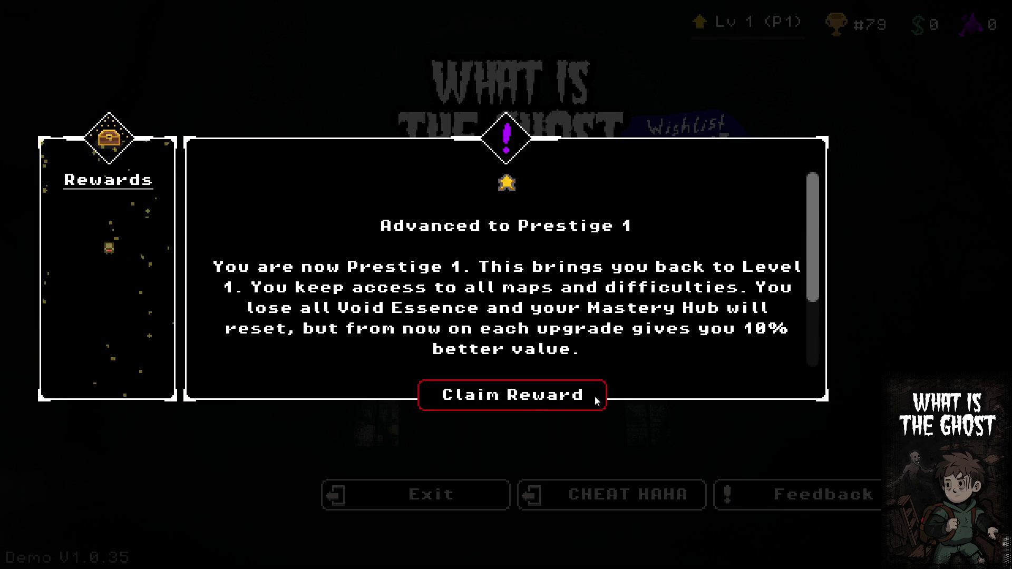
Equip the new Prestige 1 Backpack under Hunter Network > My Avatar > Backpack
left_click(479, 375)
left_click(486, 489)
left_click(527, 322)
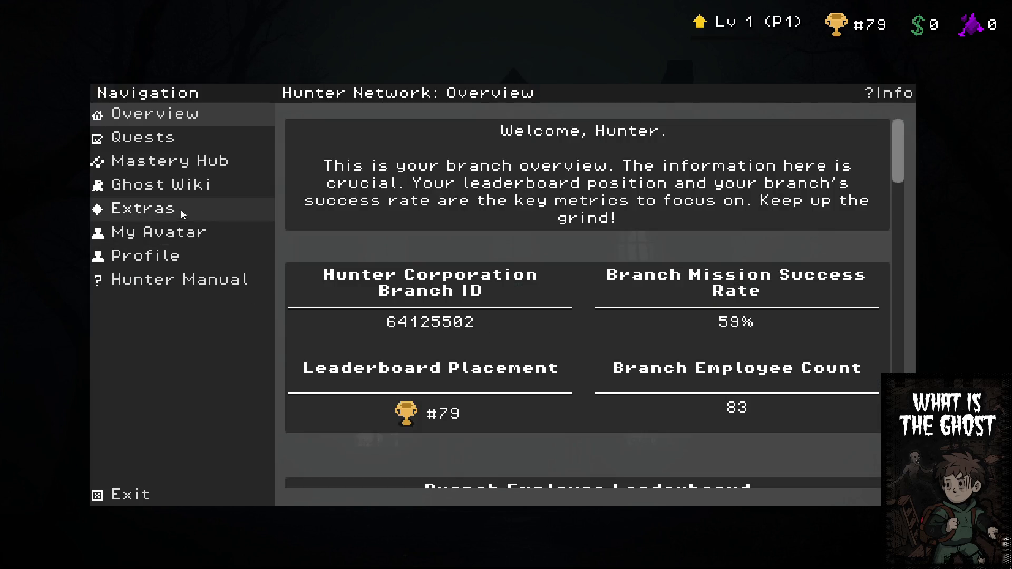
left_click(191, 236)
left_click(368, 429)
left_click(598, 244)
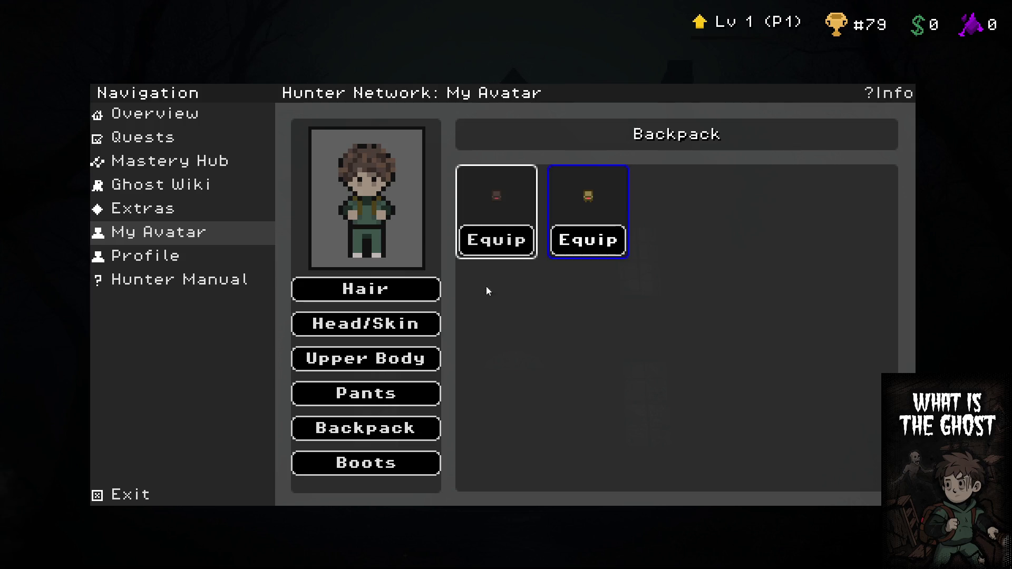
Start a singleplayer Ash Lane mission on Normal difficulty
left_click(188, 505)
left_click(529, 238)
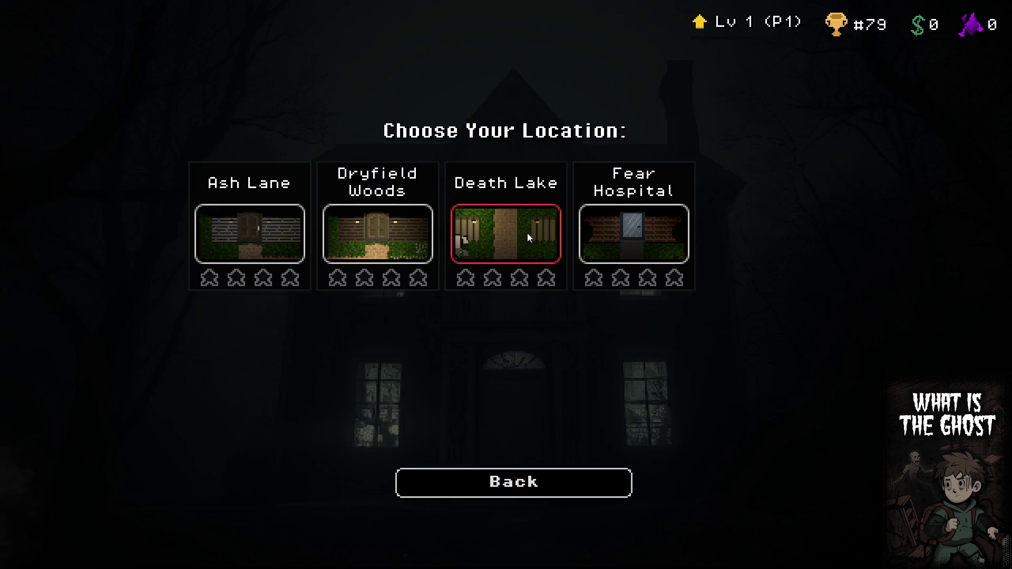
left_click(264, 257)
left_click(522, 455)
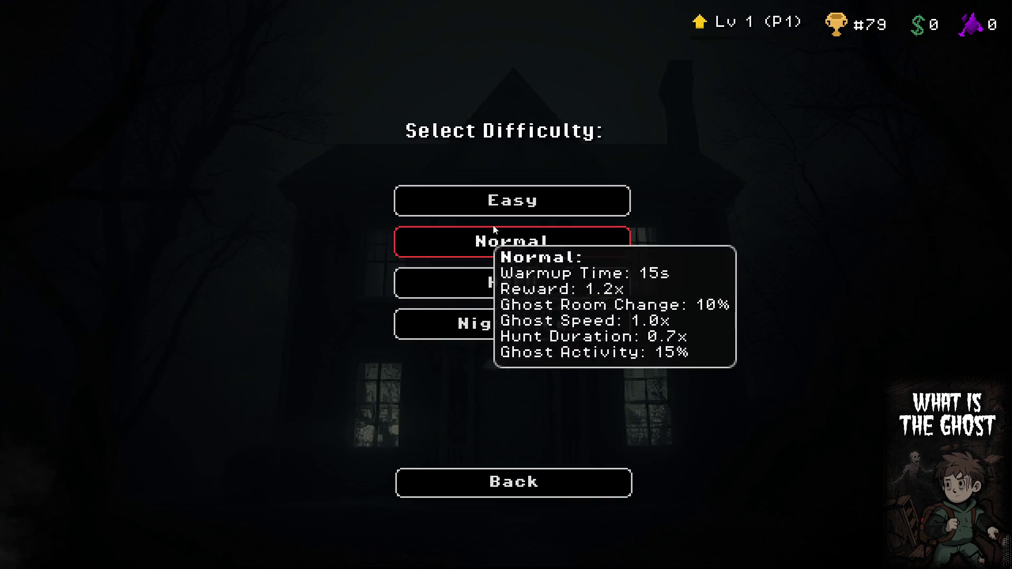
left_click(612, 242)
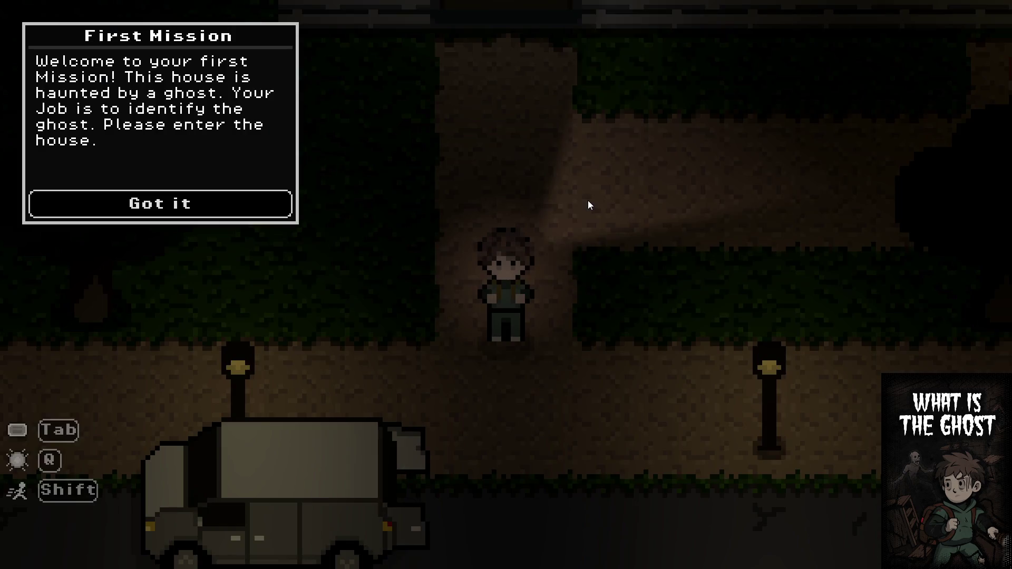
Dismiss the First Mission tutorial and walk up and down the path between house and street
key("w")
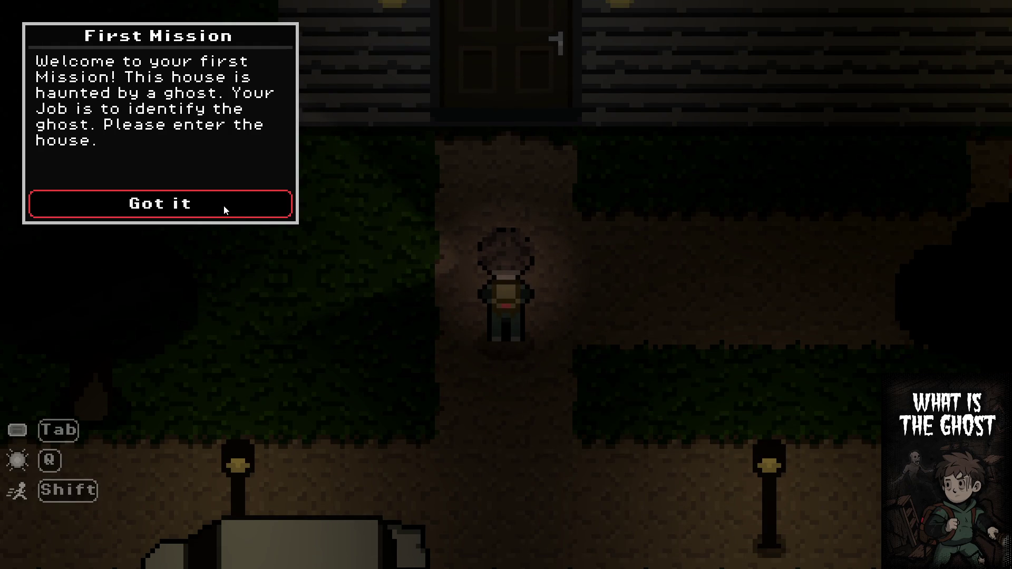
left_click(224, 206)
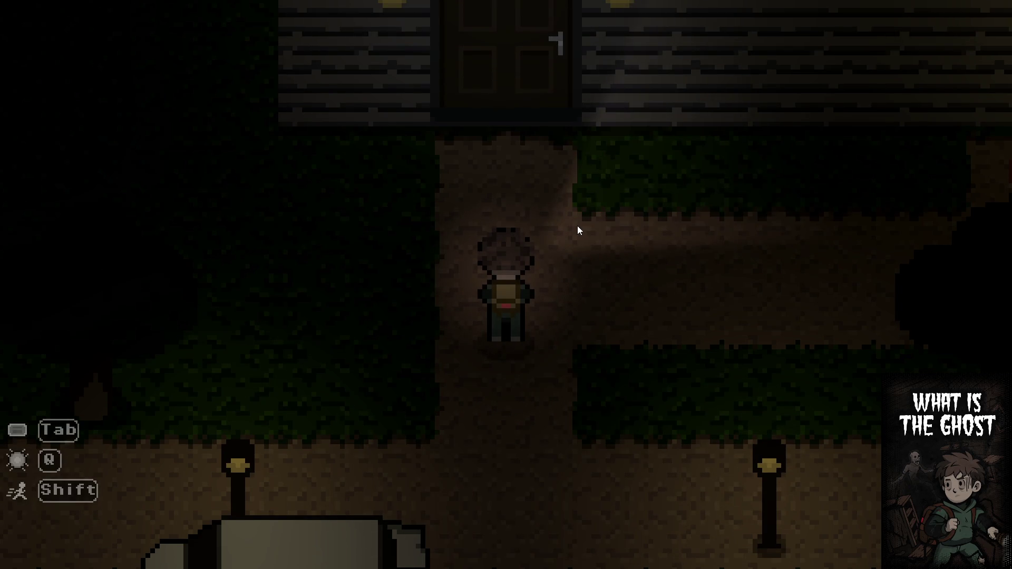
key("s")
key("w")
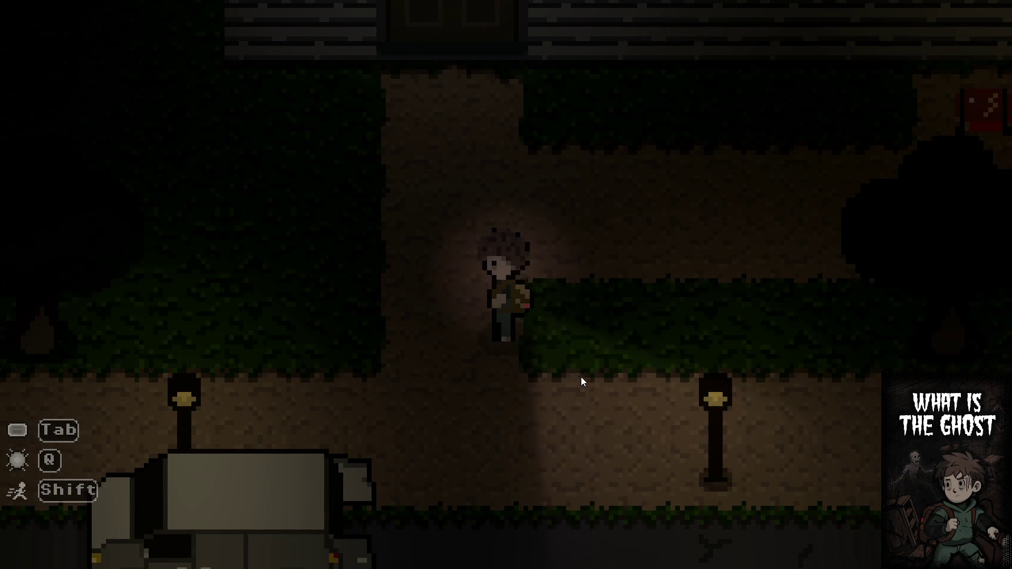
key("s")
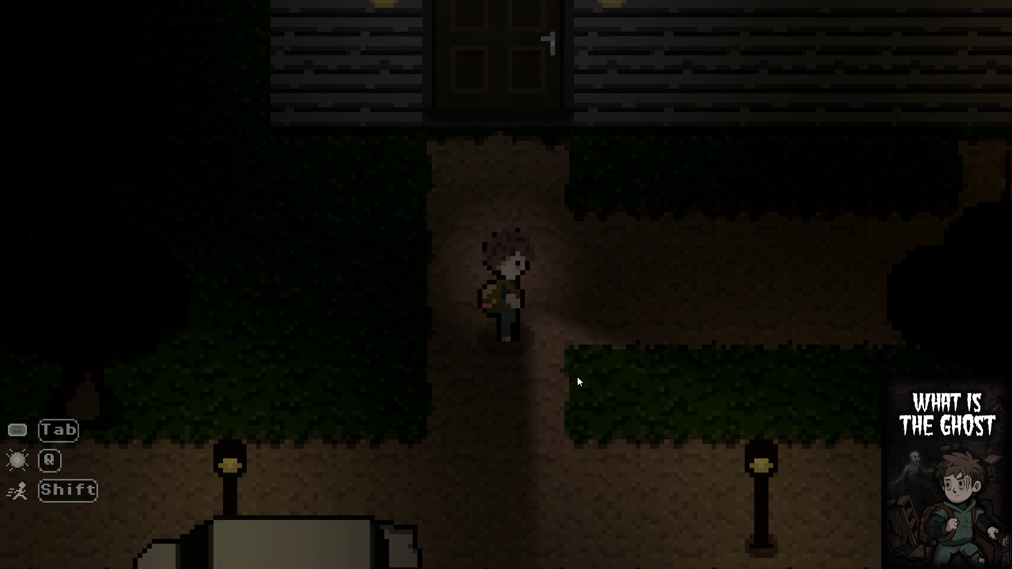
key("w")
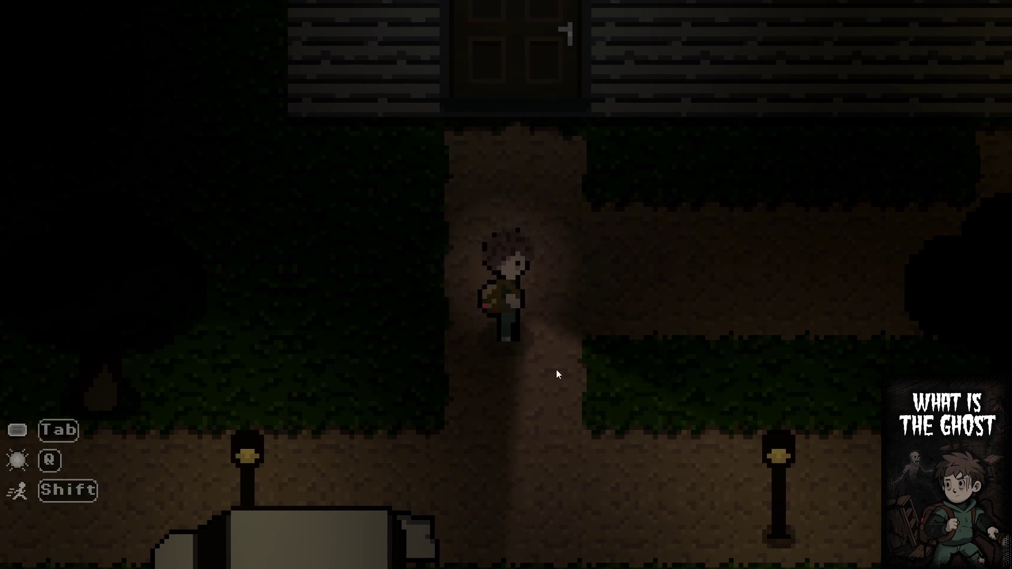
key("s")
key("w")
key("s")
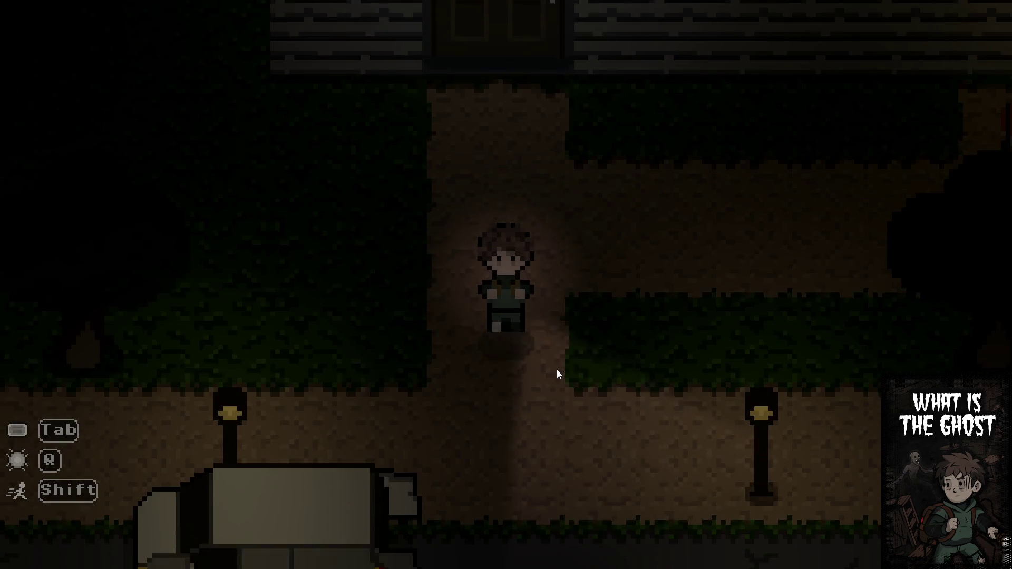
key("w")
key("w")
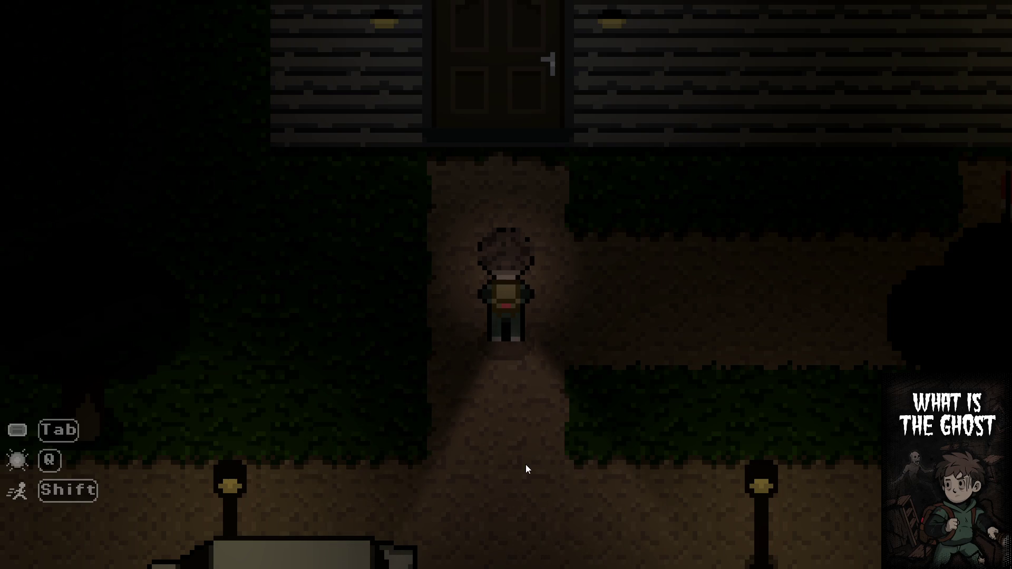
key("s")
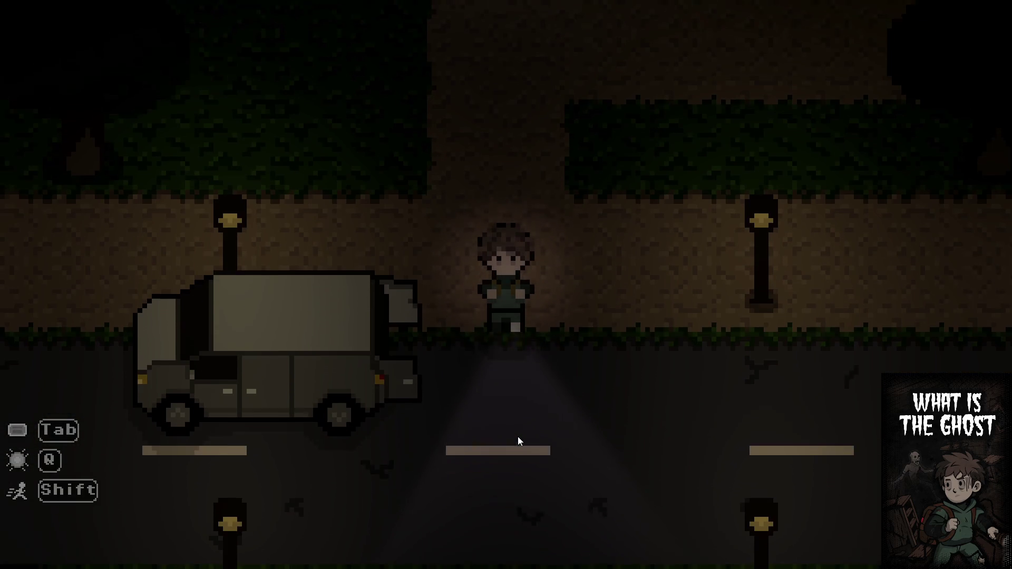
Pause the mission and hold Leave Game to get back to the main menu
key("Escape")
left_click_drag(522, 338, 522, 338)
left_click(510, 405)
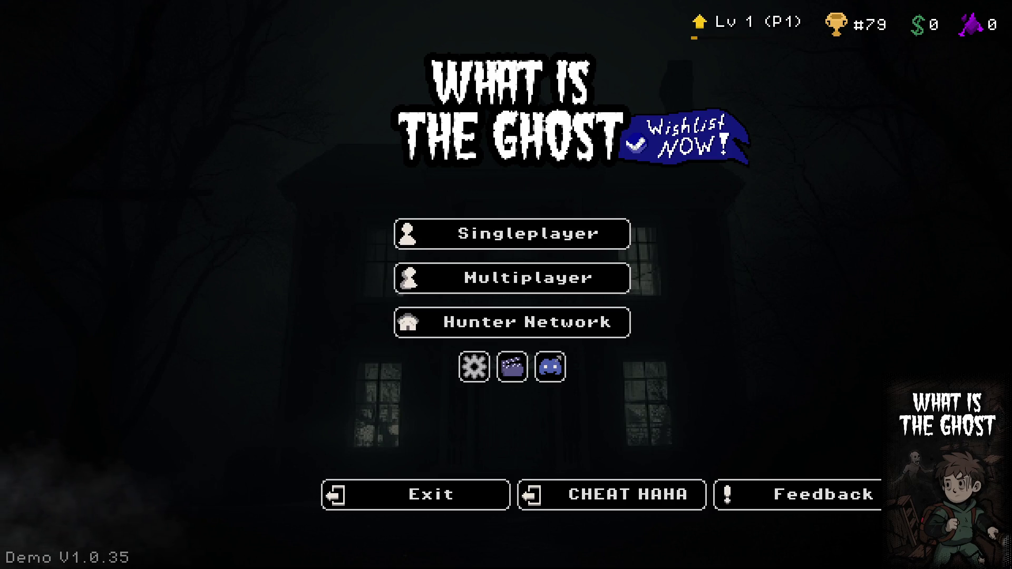
Close the running game, hide the Prestige node and save the start scene
key("alt+F4")
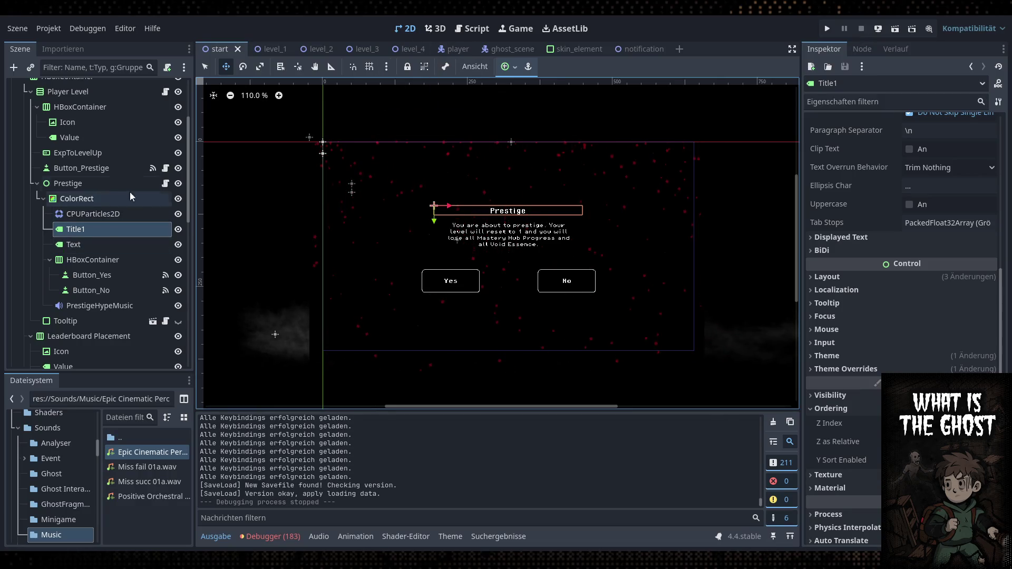
scroll(124, 195, "up", 4)
left_click(178, 286)
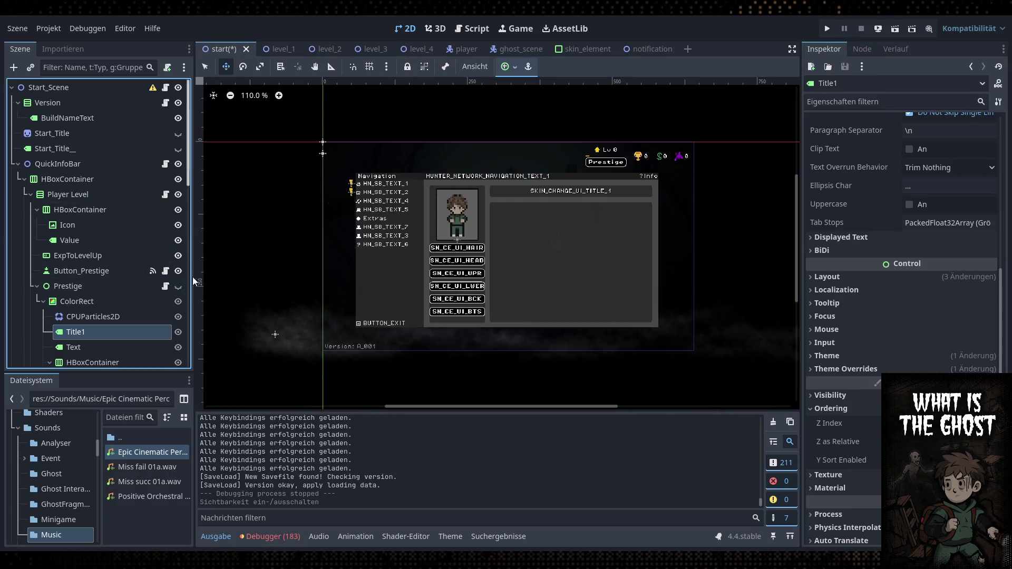
left_click(18, 165)
key("ctrl+s")
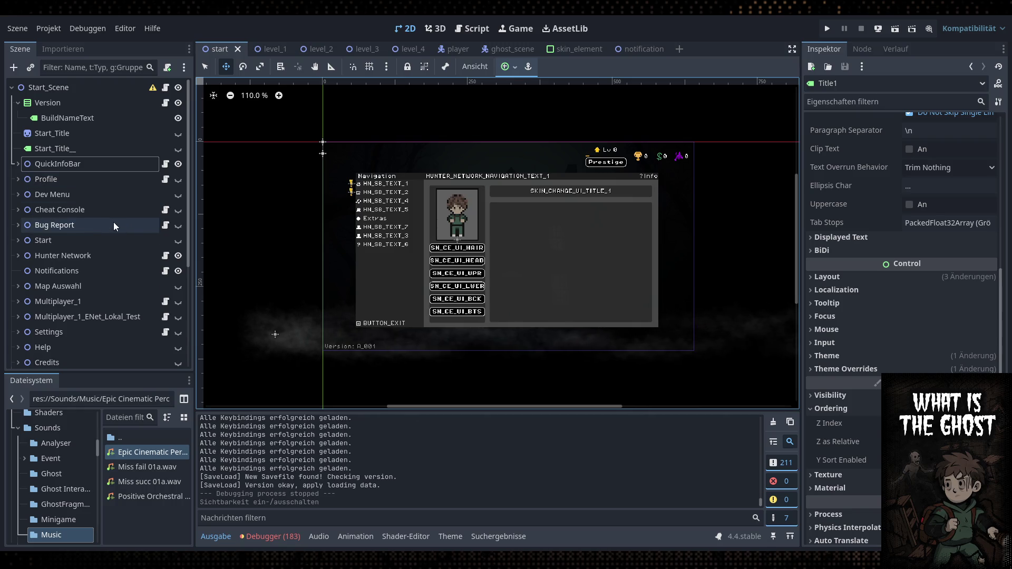
Expand Hunter Network and Training_Tree in the Scene dock and open training_tree_hunter_network.gd
scroll(79, 211, "down", 3)
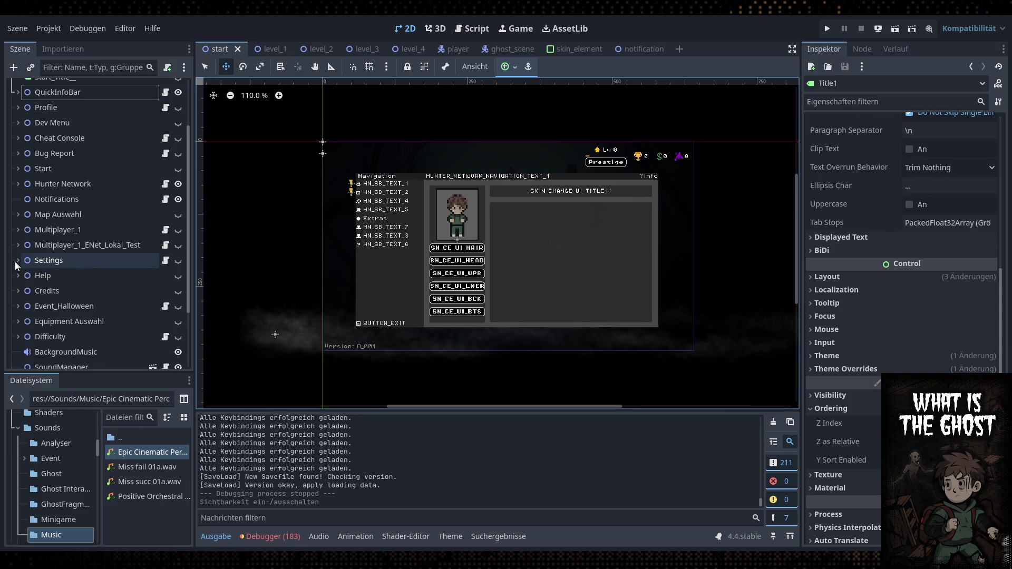
left_click(18, 184)
scroll(21, 190, "down", 3)
left_click(25, 204)
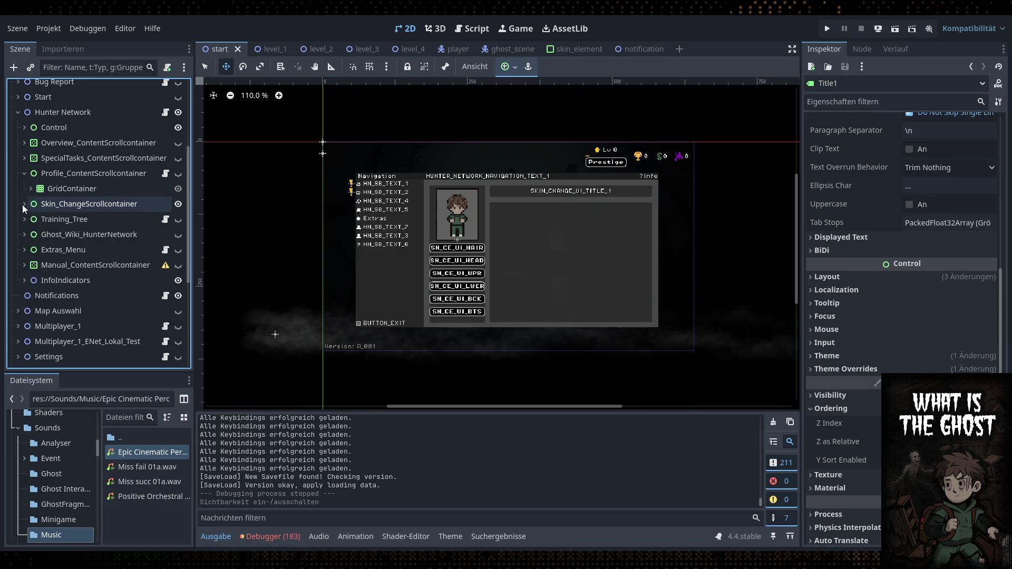
left_click(23, 174)
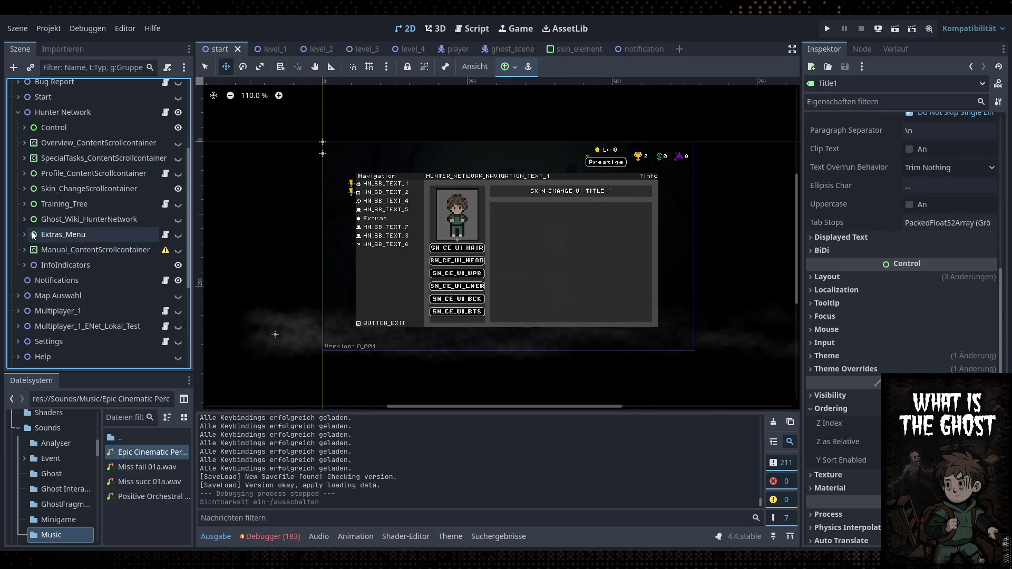
left_click(25, 204)
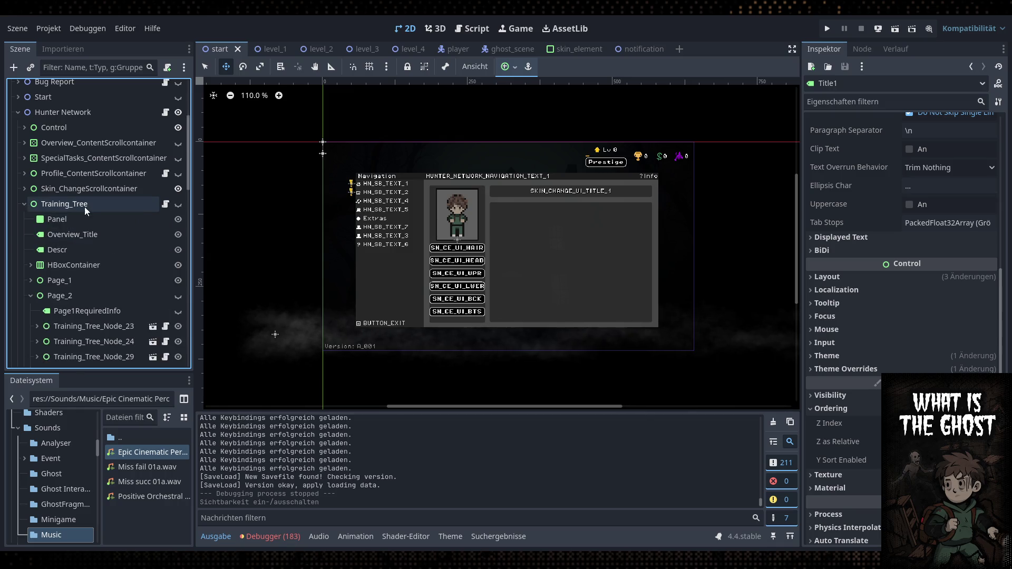
left_click(165, 204)
left_click(270, 537)
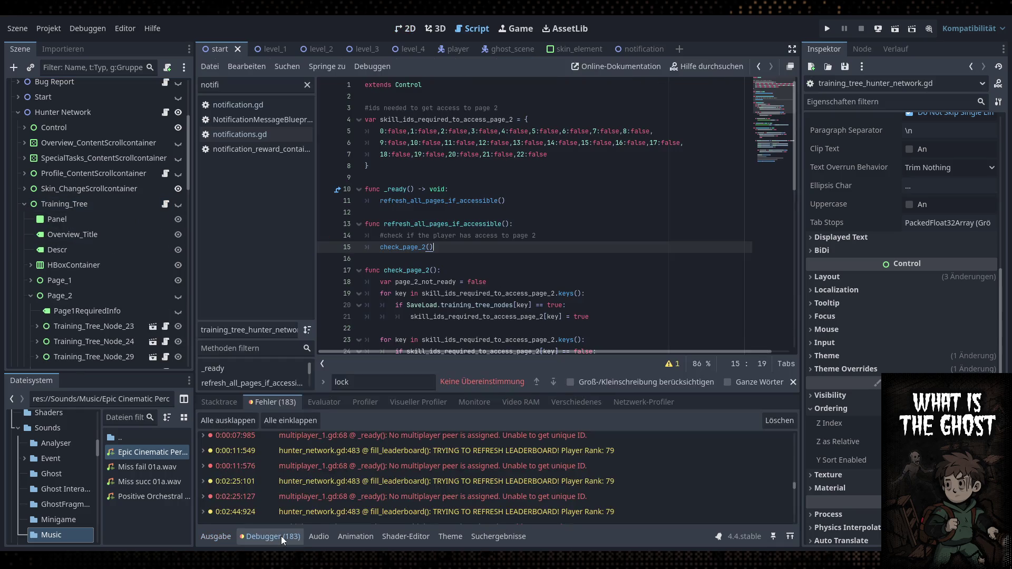
Collapse the bottom panel and scroll through training_tree_hunter_network.gd
left_click(270, 537)
scroll(545, 328, "down", 4)
scroll(535, 306, "up", 4)
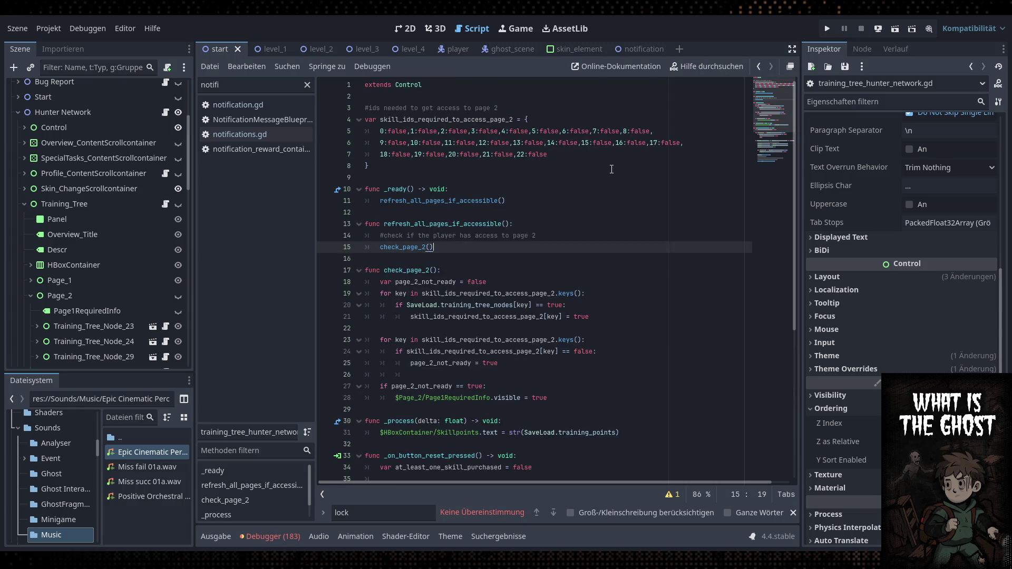
scroll(474, 316, "down", 7)
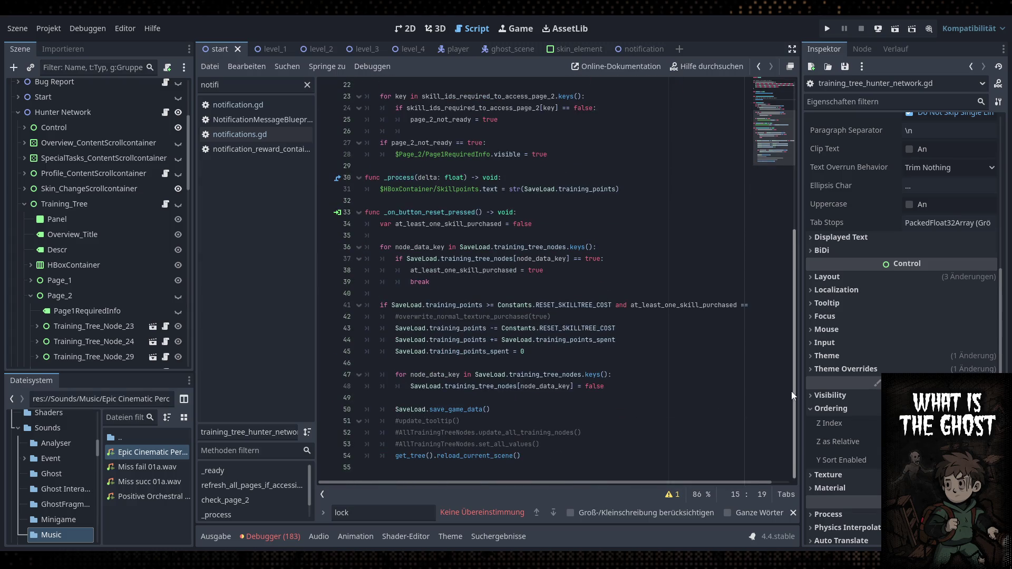
scroll(62, 221, "down", 2)
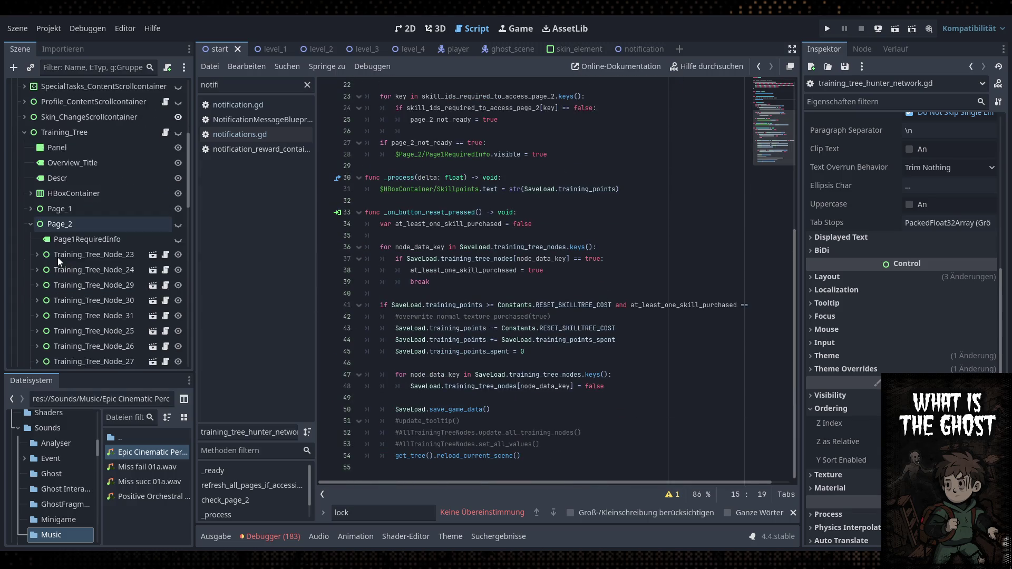
Open hex_button.gd from a training tree node and scroll through its purchase and tween code
left_click(165, 255)
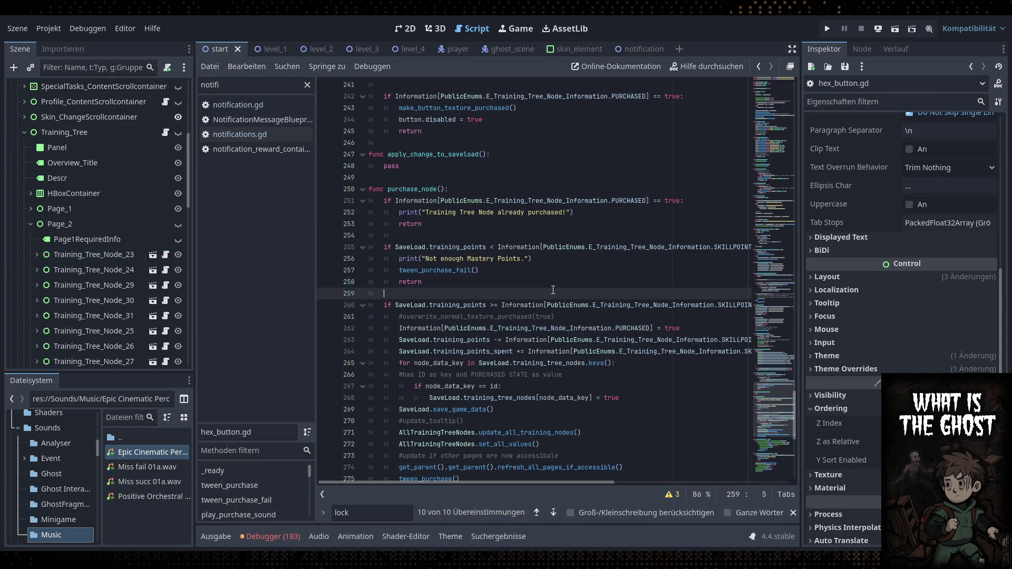
scroll(594, 414, "down", 10)
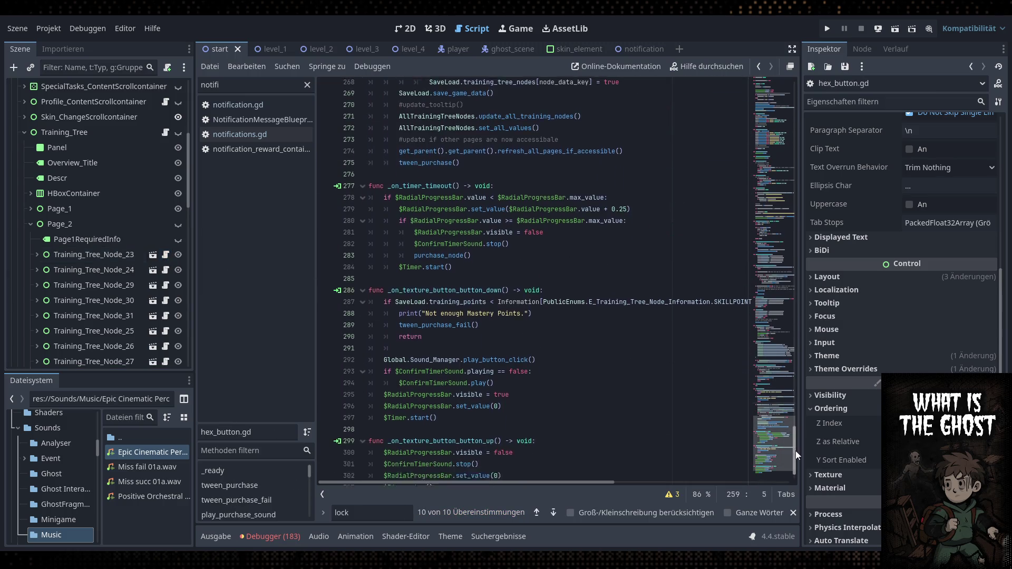
left_click_drag(799, 460, 805, 417)
left_click_drag(464, 483, 464, 484)
scroll(560, 378, "down", 2)
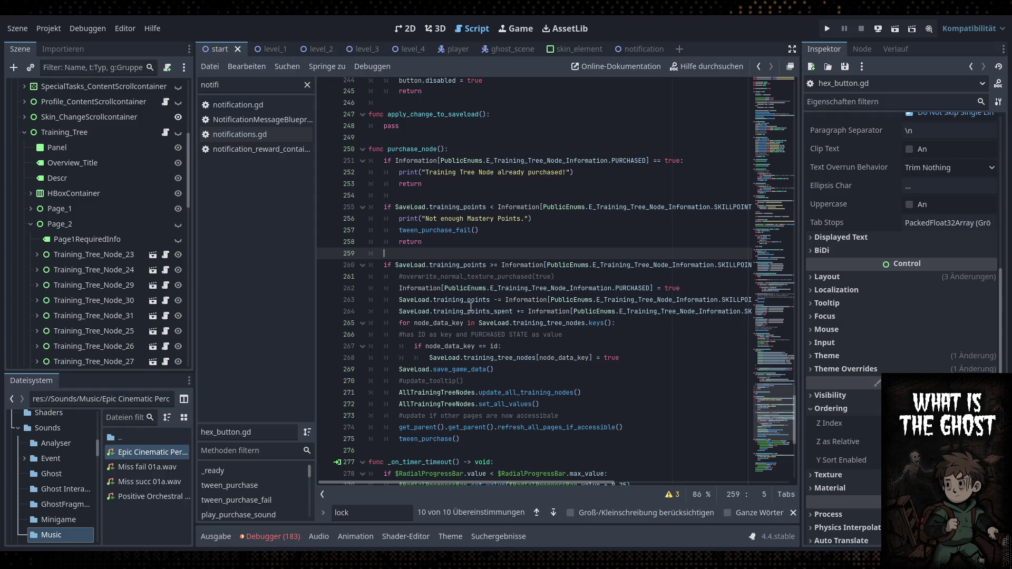
scroll(468, 309, "up", 12)
scroll(527, 297, "up", 15)
scroll(855, 265, "up", 5)
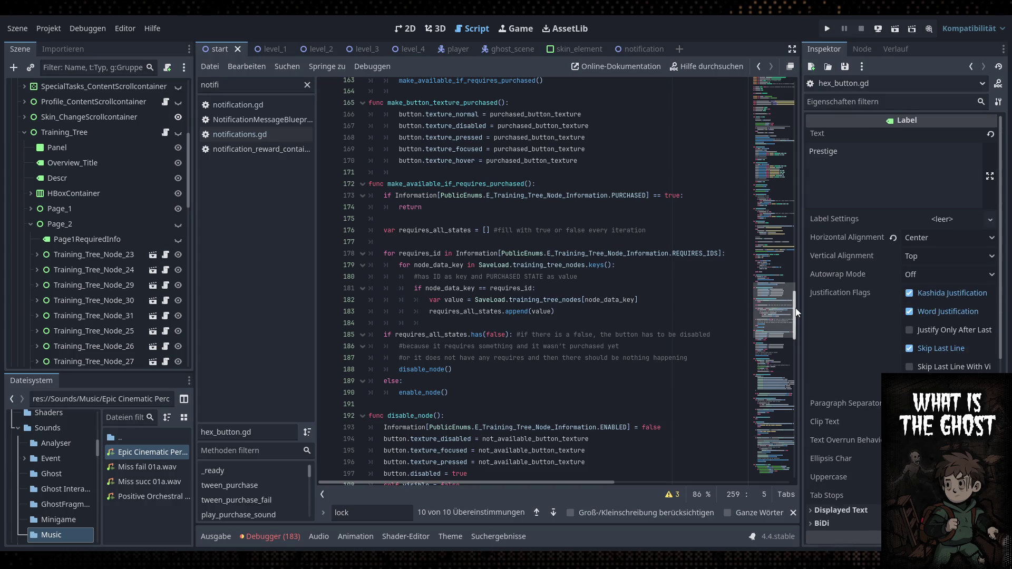
left_click_drag(797, 312, 799, 177)
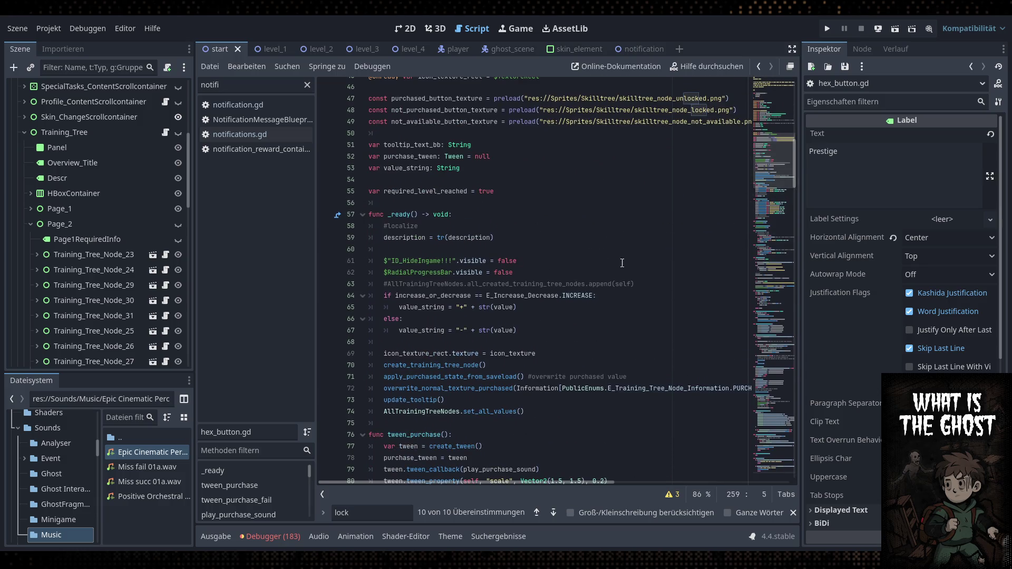
scroll(619, 272, "down", 4)
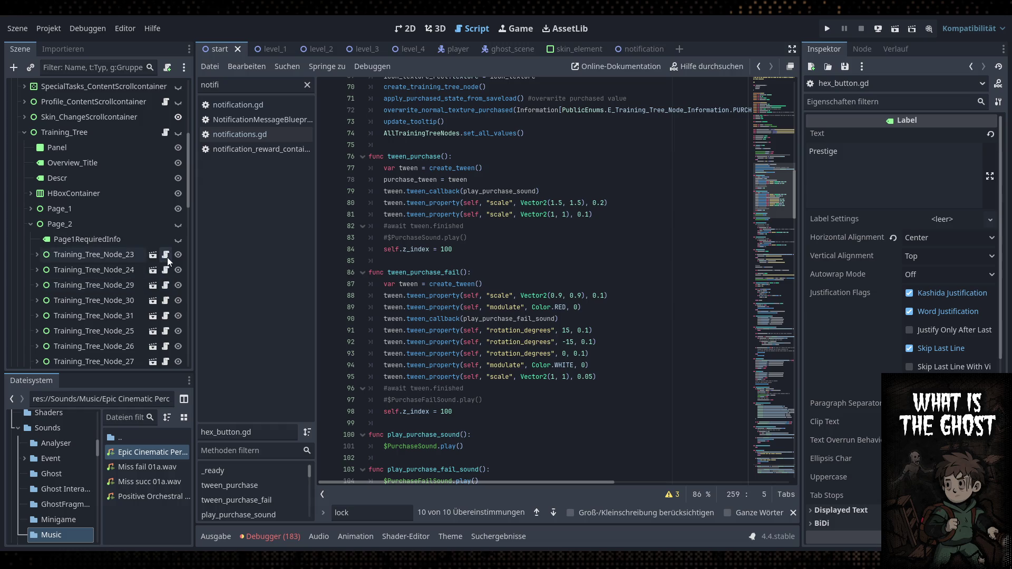
double_click(254, 90)
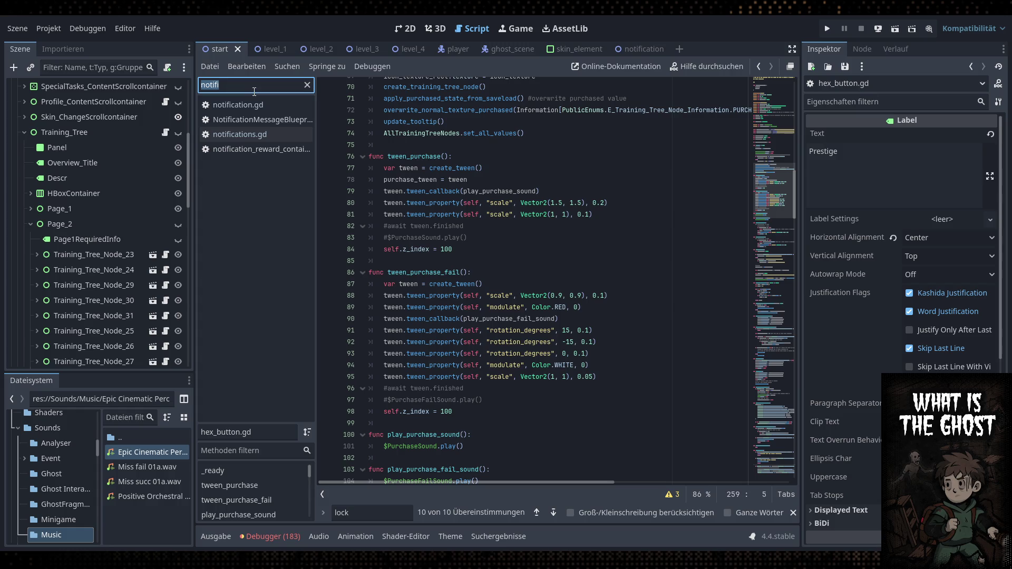
left_click(432, 133)
Search the script for 'value', jump to set_all_values, and highlight final_values
key("ctrl+f")
type("value")
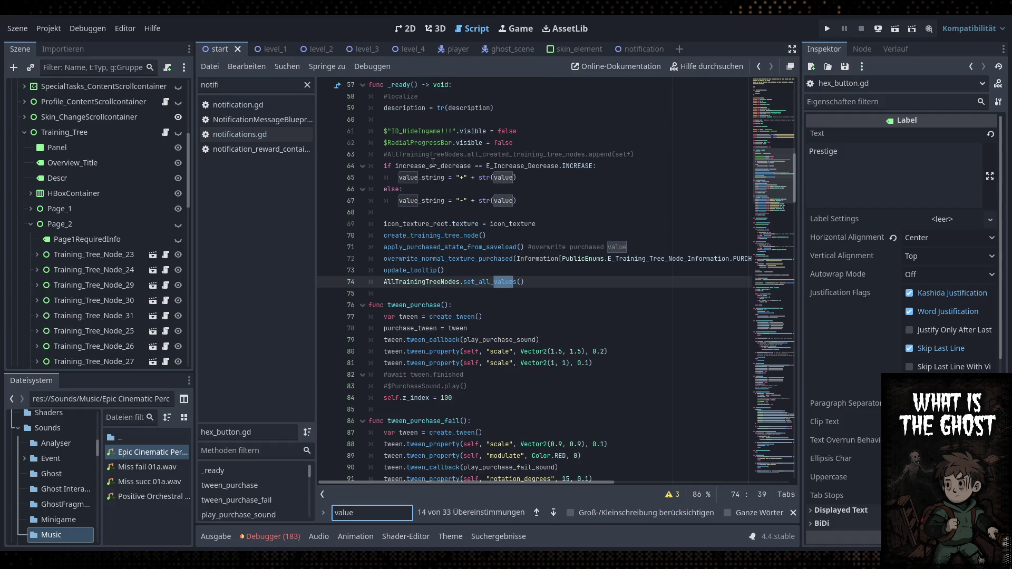
left_click(501, 282, "ctrl")
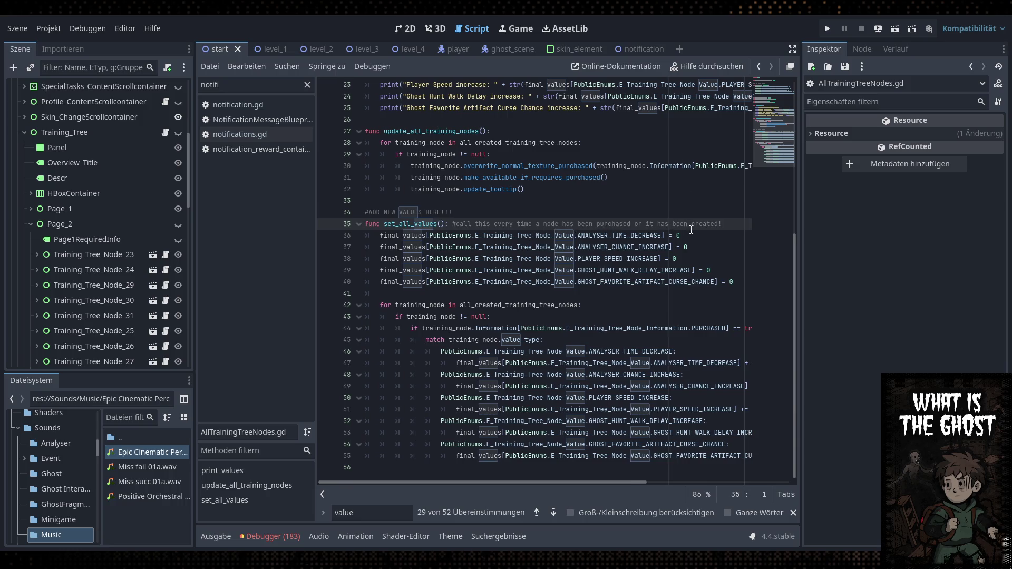
key("Down")
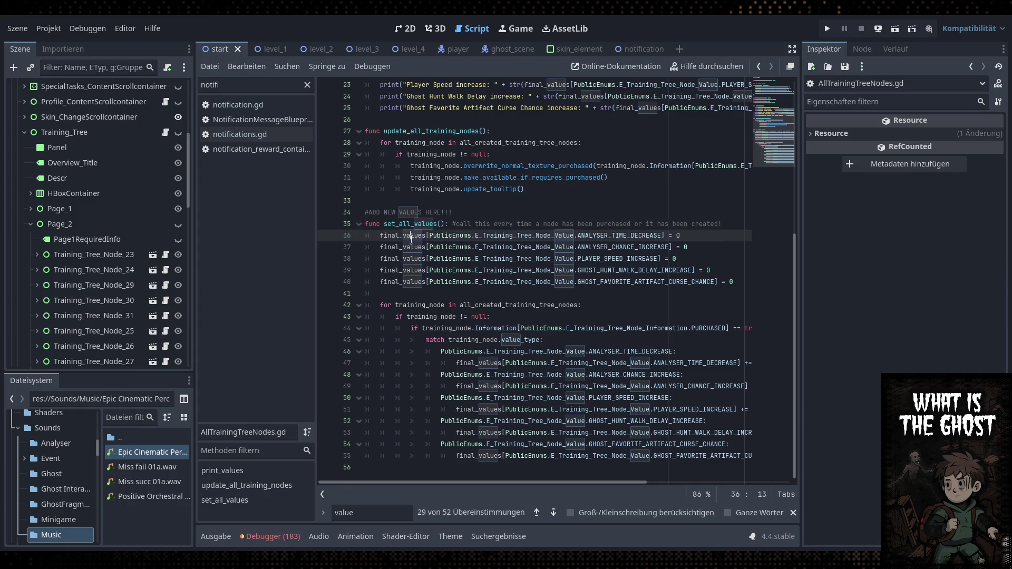
key("Home")
key("ctrl+shift+Right")
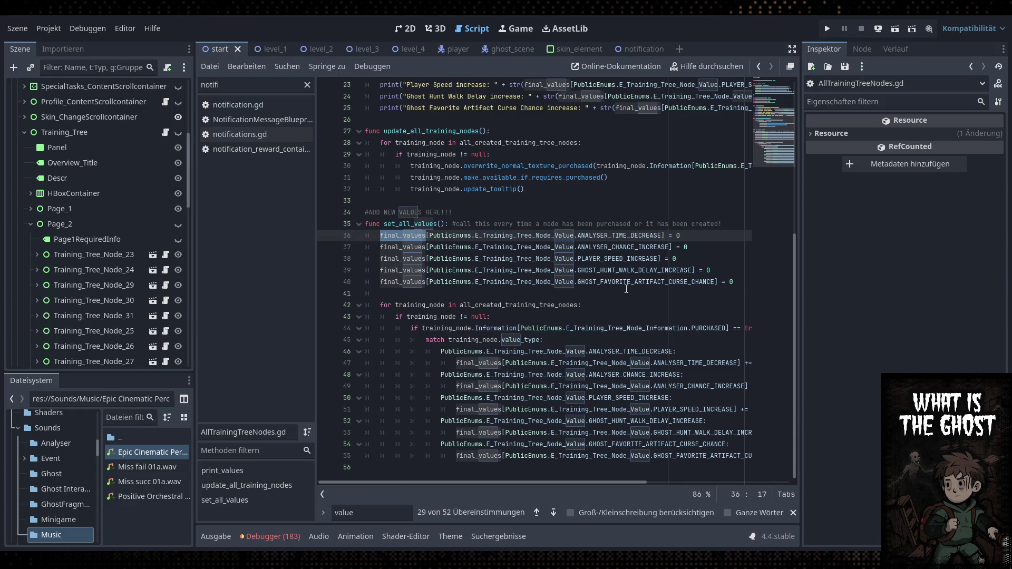
In distraction-free mode, highlight the uses of training_node in set_all_values
left_click(792, 49)
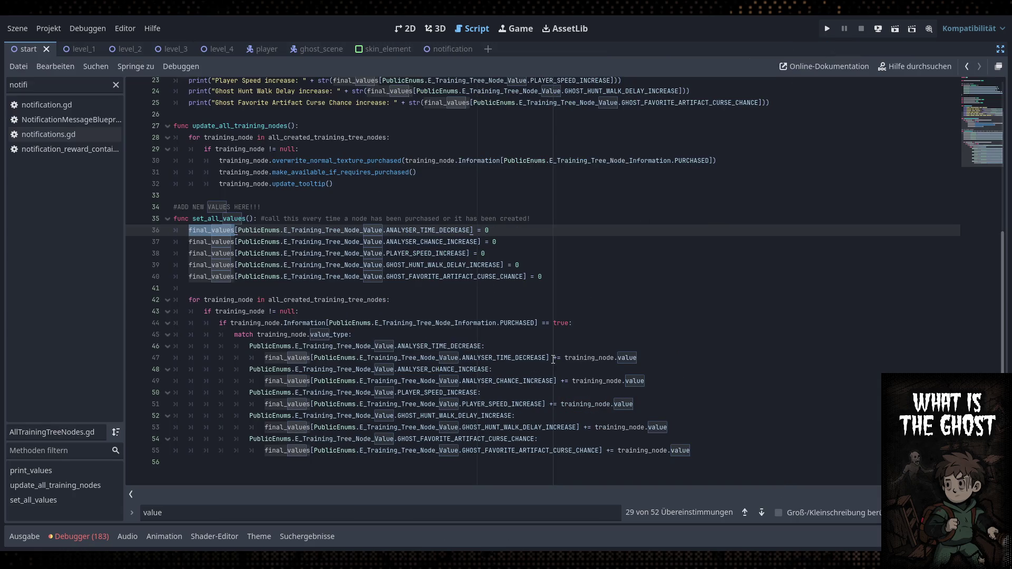
left_click(553, 360)
double_click(591, 358)
left_click(595, 363)
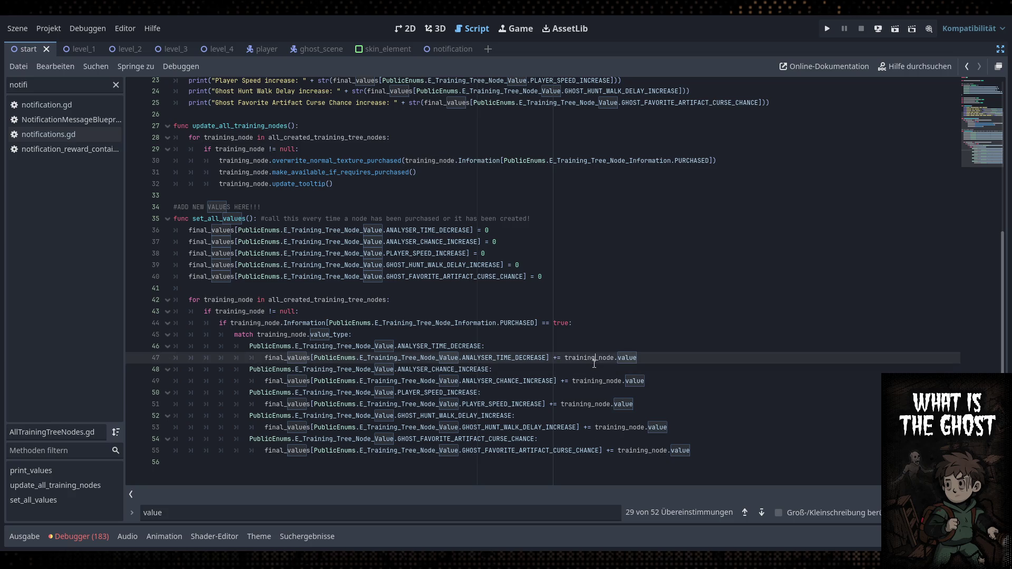
double_click(594, 359)
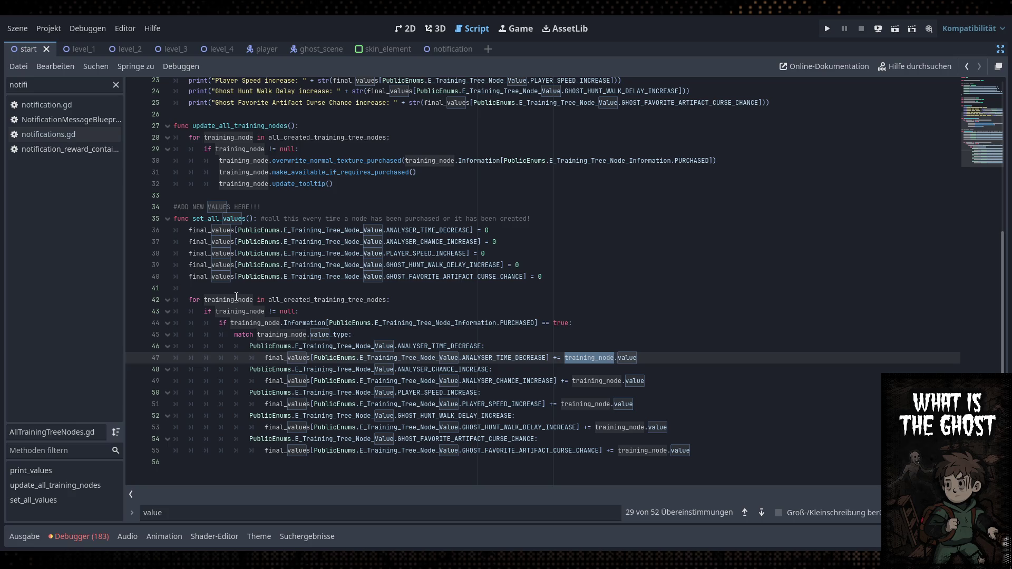
double_click(232, 299)
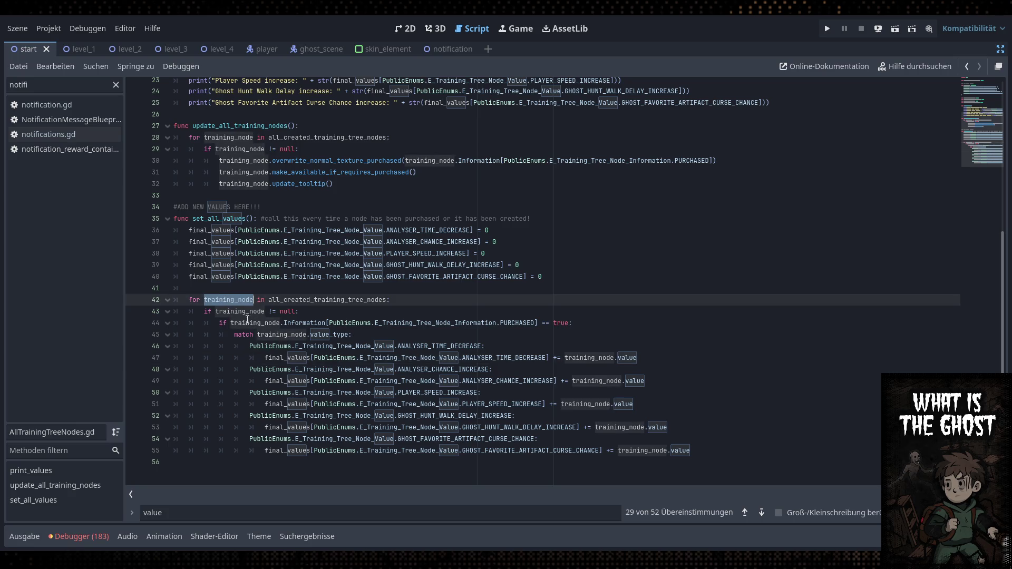
double_click(589, 363)
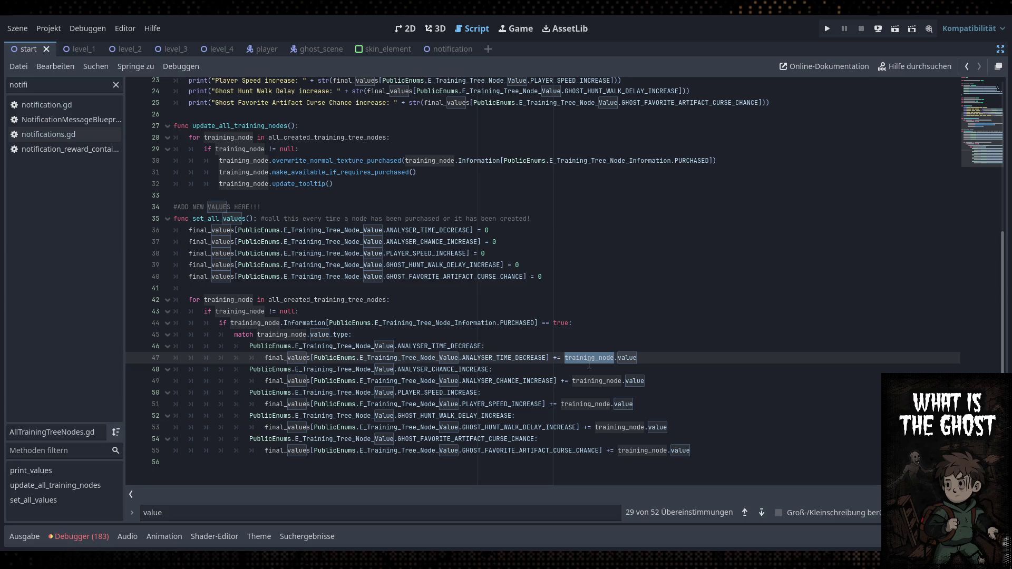
left_click(589, 362)
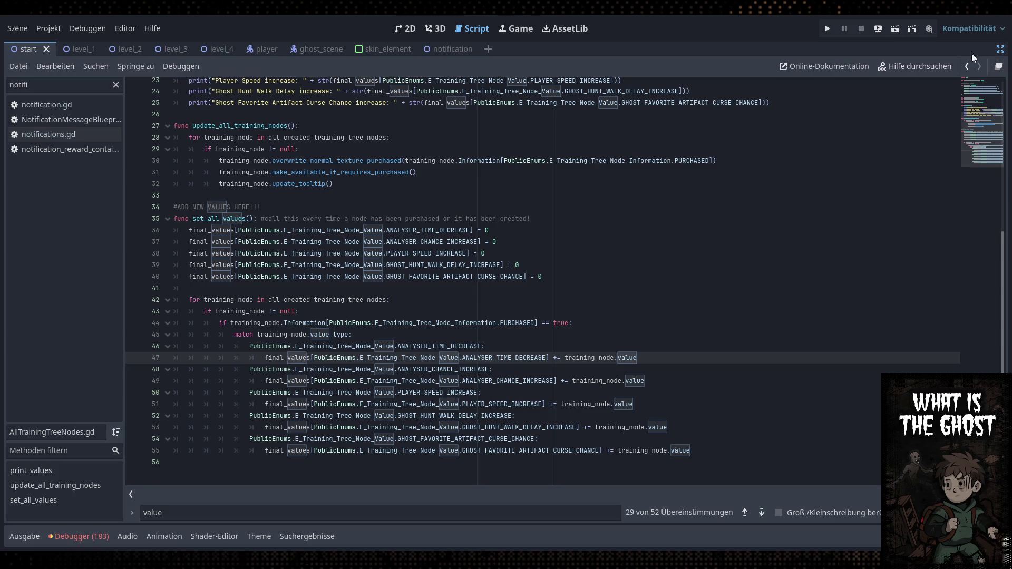
Restore the editor docks and return to hex_button.gd at line 77
left_click(1001, 51)
left_click(165, 269)
left_click(480, 316)
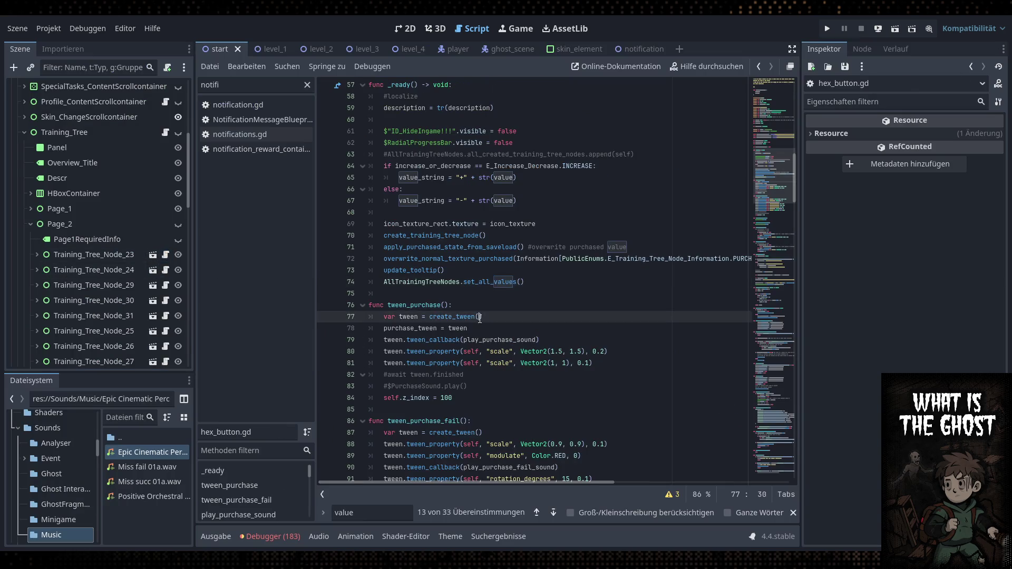
scroll(481, 317, "down", 4)
scroll(483, 318, "down", 10)
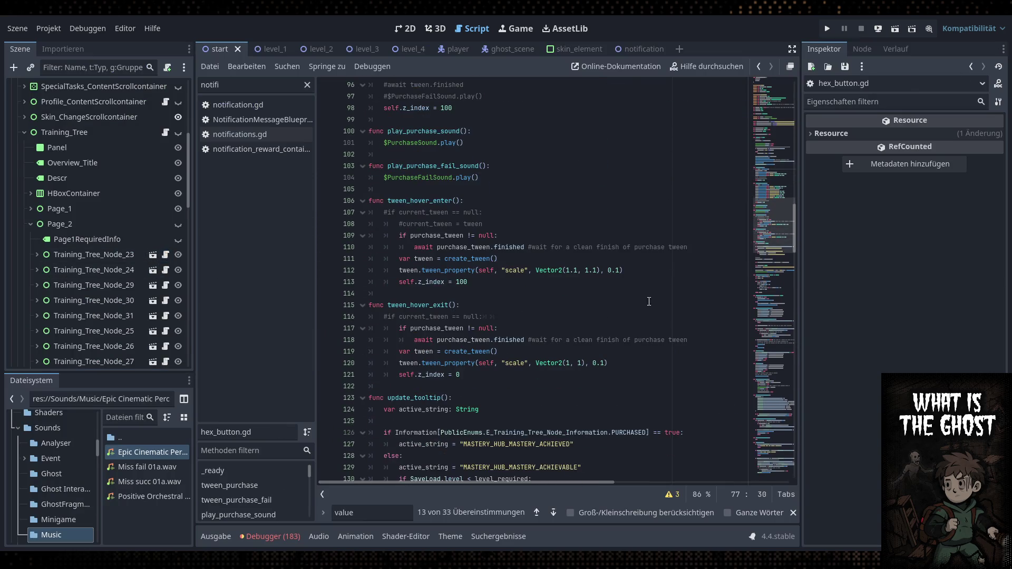
left_click_drag(798, 233, 806, 461)
key("ctrl+f")
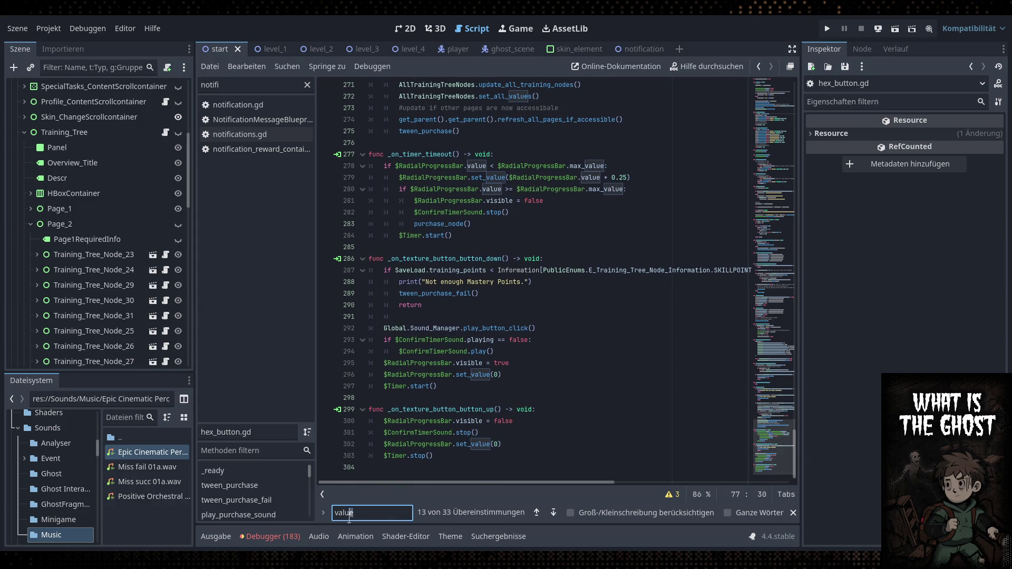
key("Return")
key("Return")
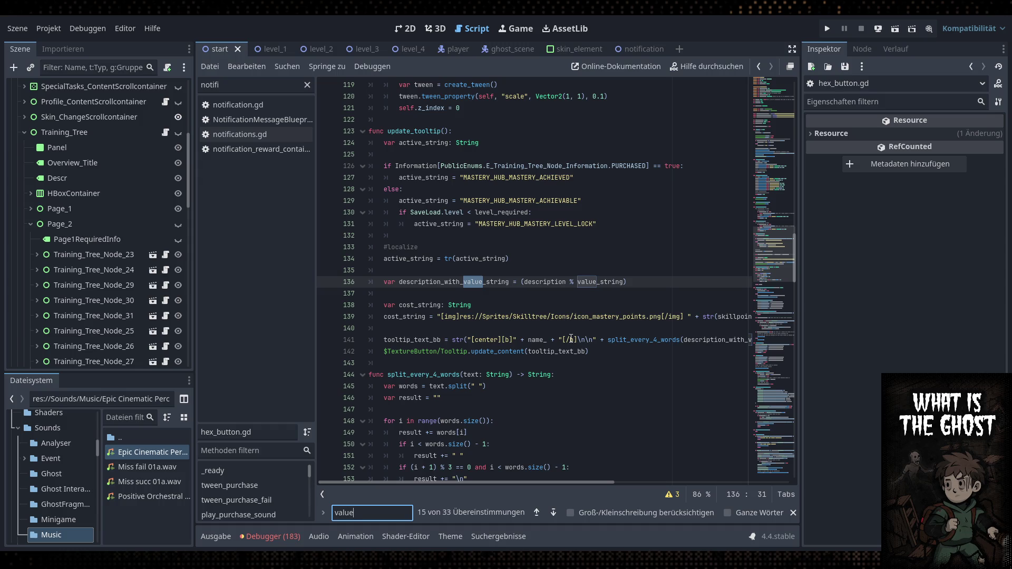
left_click(600, 283)
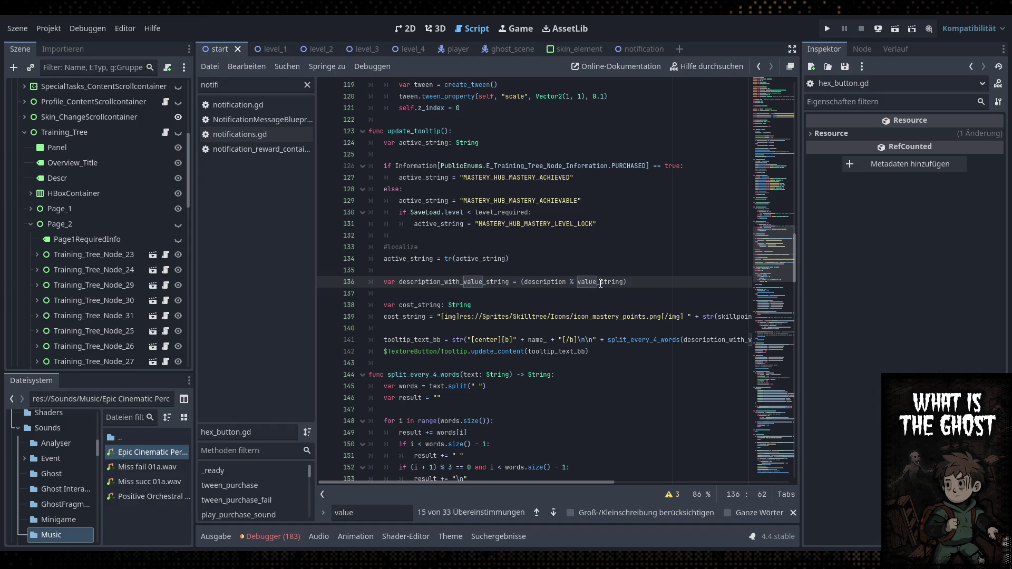
left_click(607, 285, "ctrl")
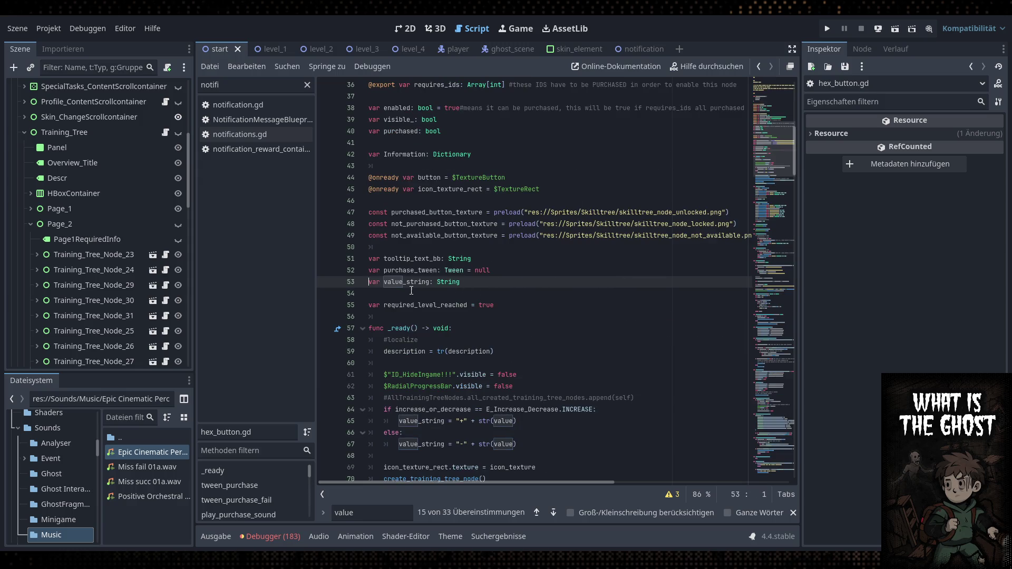
double_click(414, 286)
scroll(521, 420, "down", 2)
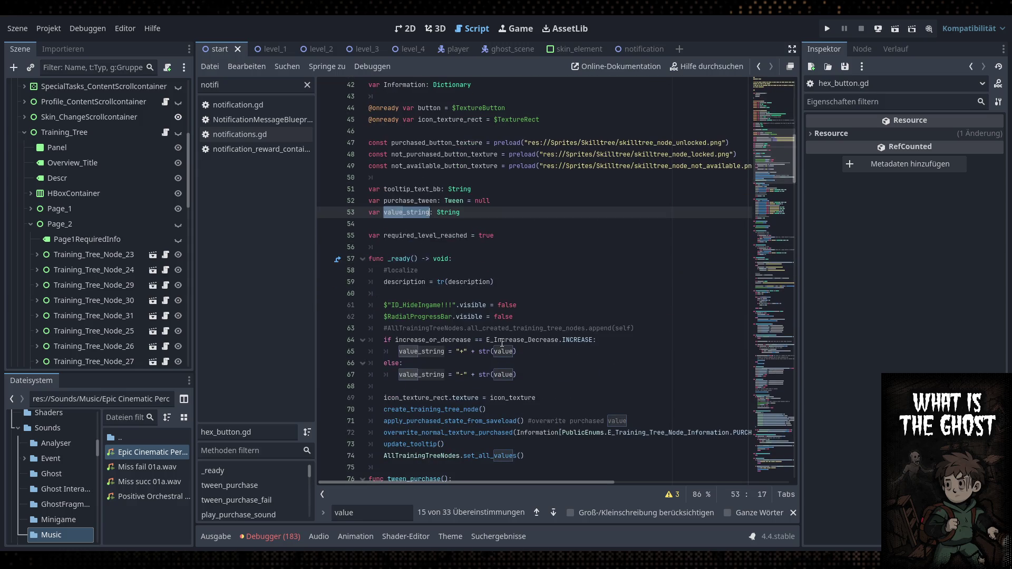
double_click(505, 351)
scroll(540, 322, "up", 4)
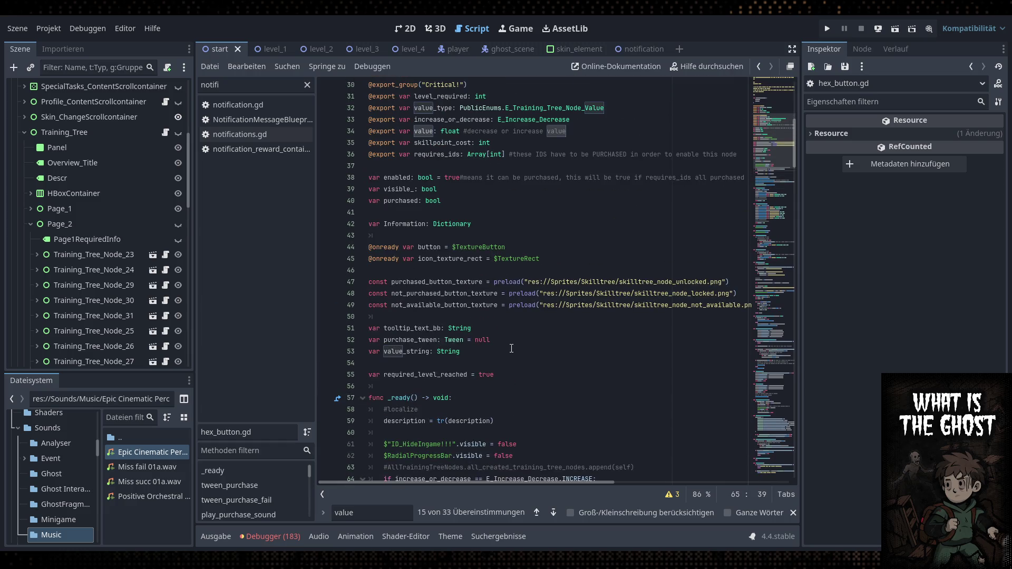
scroll(539, 314, "down", 5)
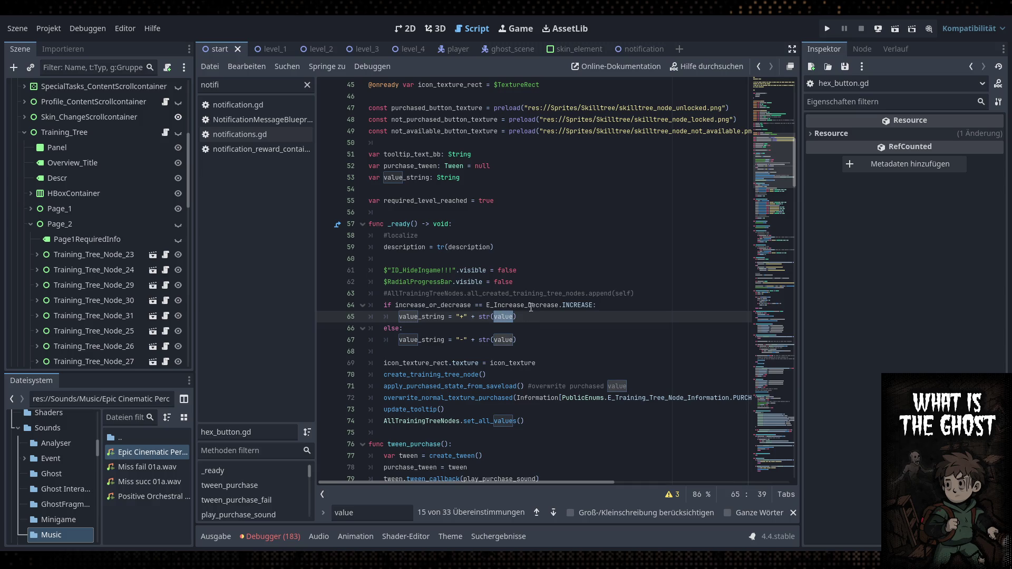
scroll(488, 219, "down", 6)
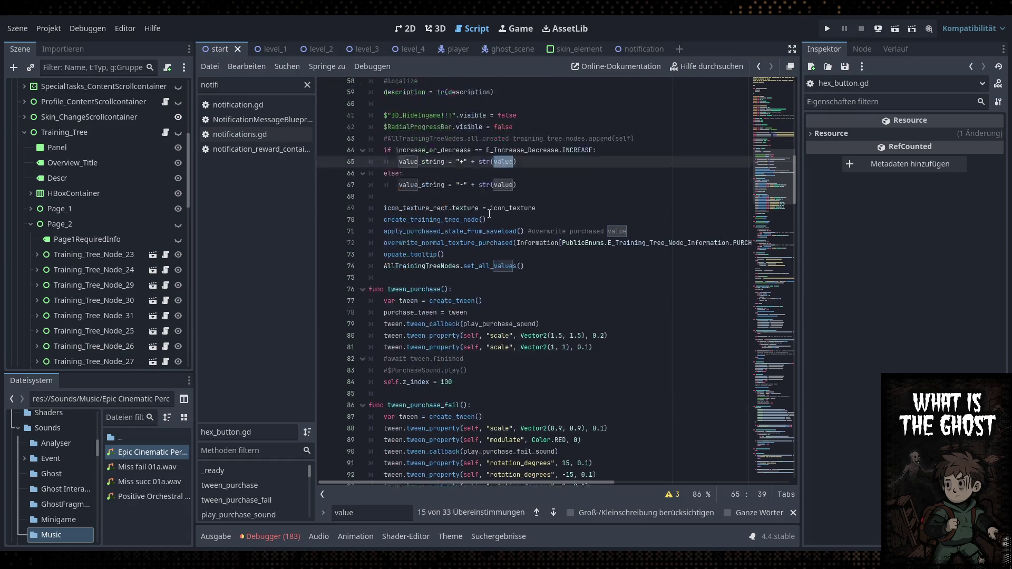
left_click(472, 224)
key("Return")
Add a new top-level function named apply_prestige_bonus() after line 75
key("Home")
key("Return")
key("Up")
type("f")
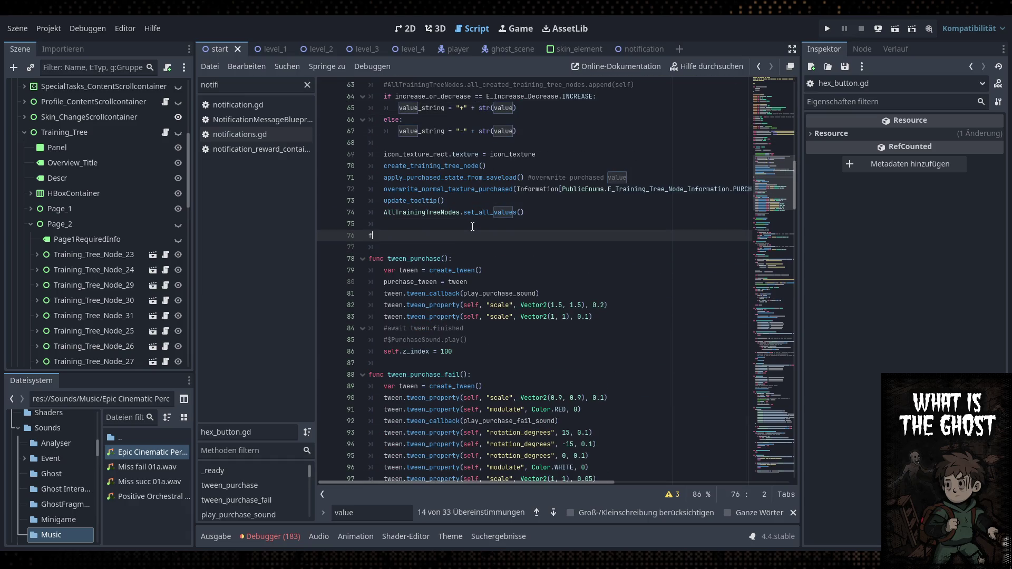
type("unc increase_")
key("BackSpace")
key("BackSpace")
key("BackSpace")
type("apply_")
type("prestige_rank")
key("BackSpace")
key("BackSpace")
key("BackSpace")
type("level")
key("BackSpace")
key("BackSpace")
key("BackSpace")
type("bonus():")
key("Return")
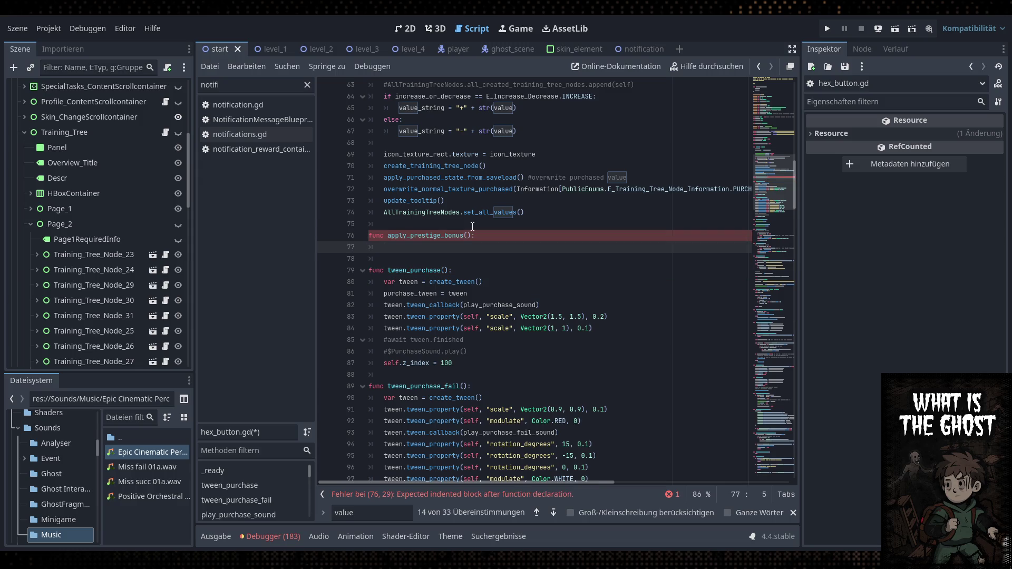
Begin a match on SaveLoad.prestige_level with a level 1 case
type("match Save")
key("Return")
type(".prestige")
key("Return")
type(":")
key("Return")
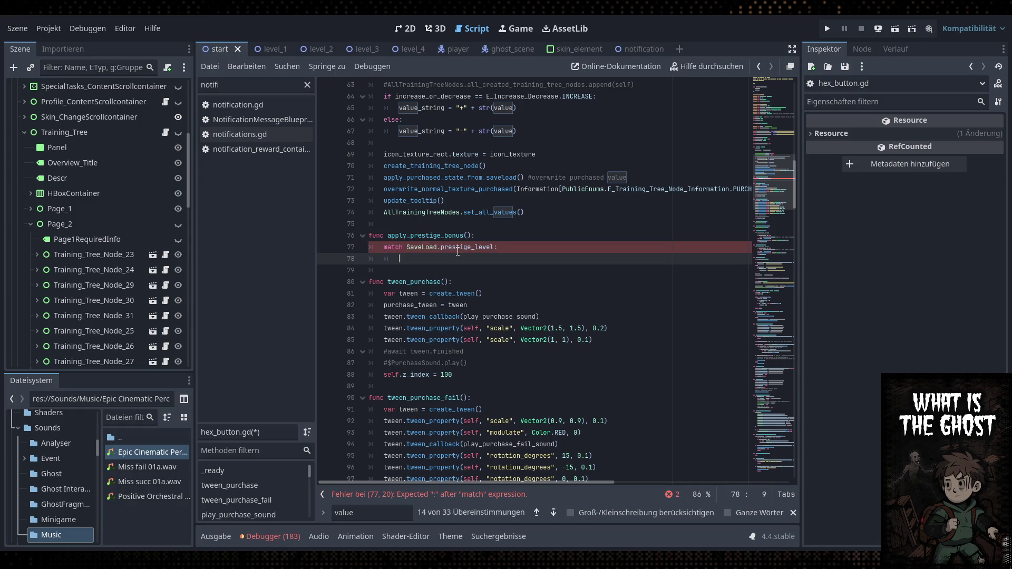
type("1:")
key("Return")
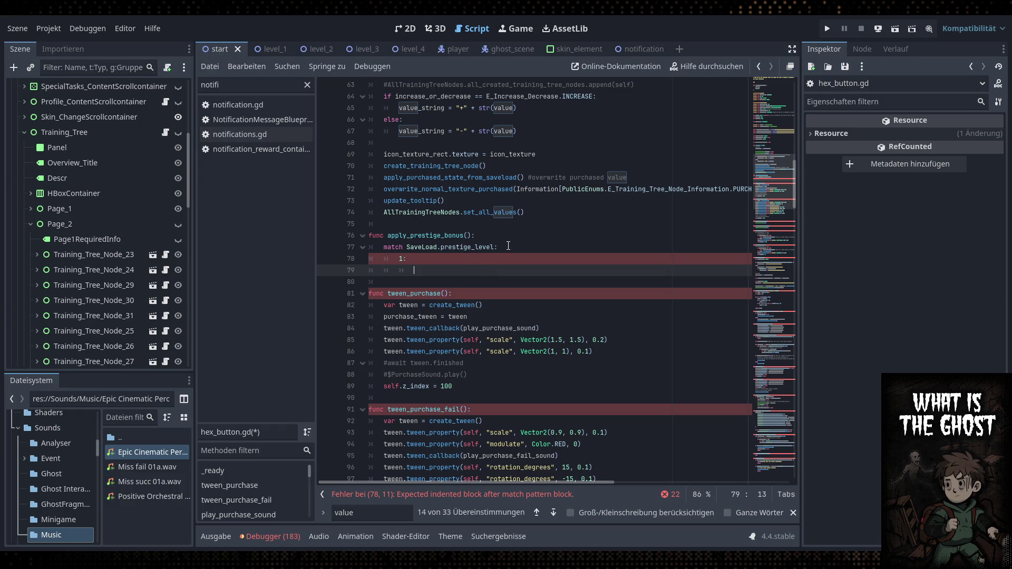
Check the value variable's name and start a 'value +=' line in the level 1 case
scroll(514, 239, "up", 3)
double_click(508, 214)
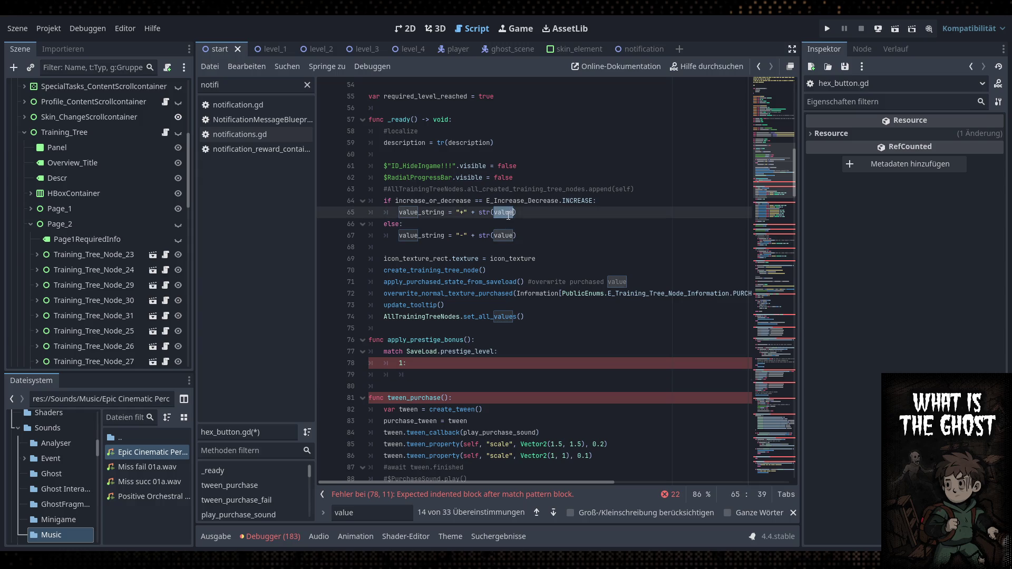
left_click(475, 376)
type("alue ")
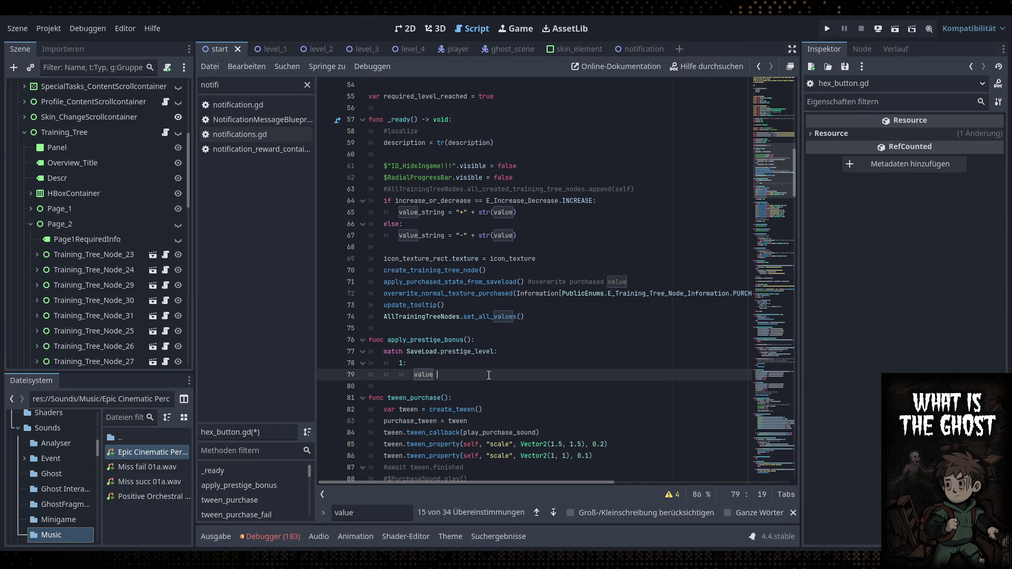
type("+=")
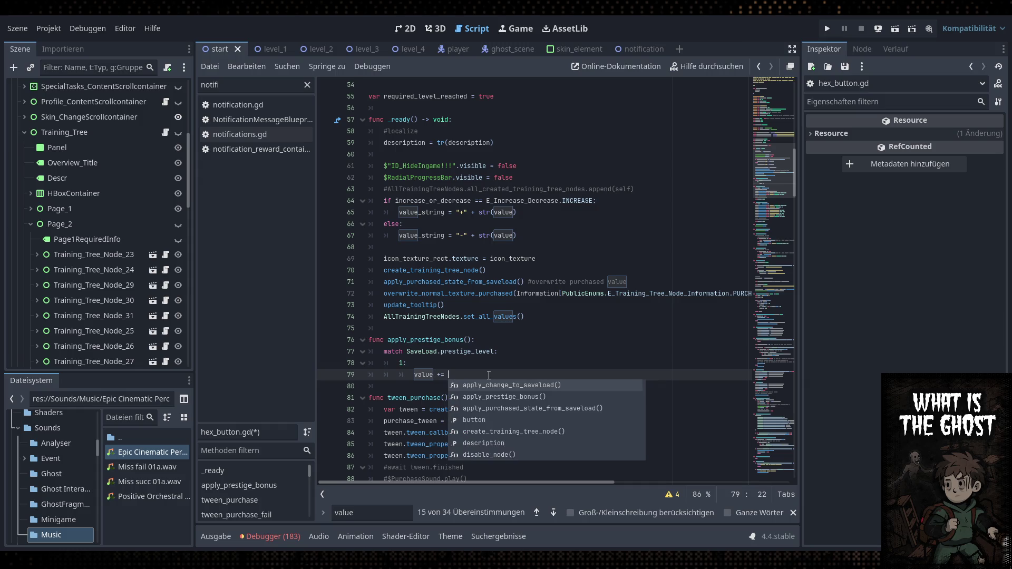
key("Escape")
Declare var value_with_bonus = float() above the value += line
left_click(428, 368)
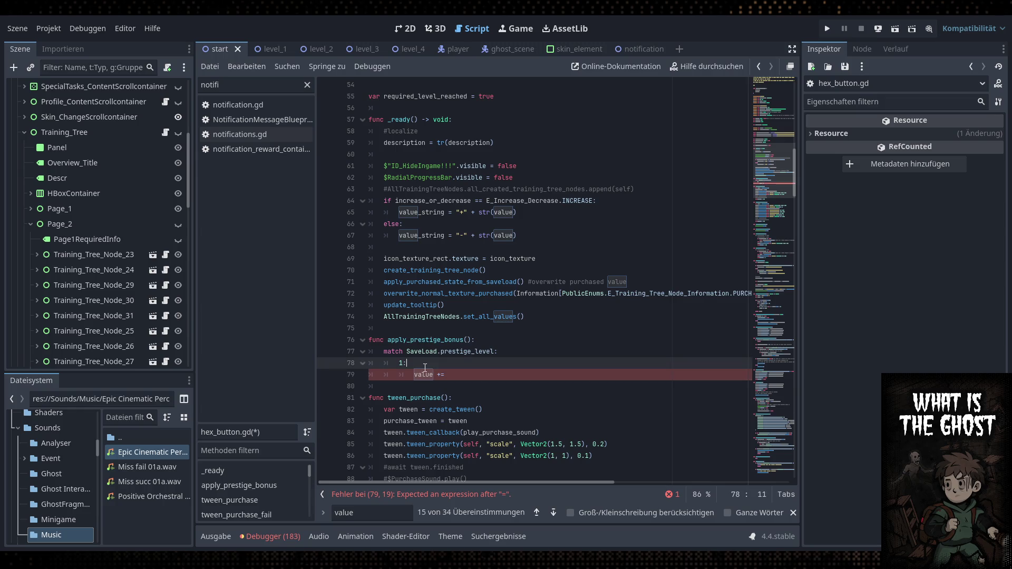
key("Return")
type("var new")
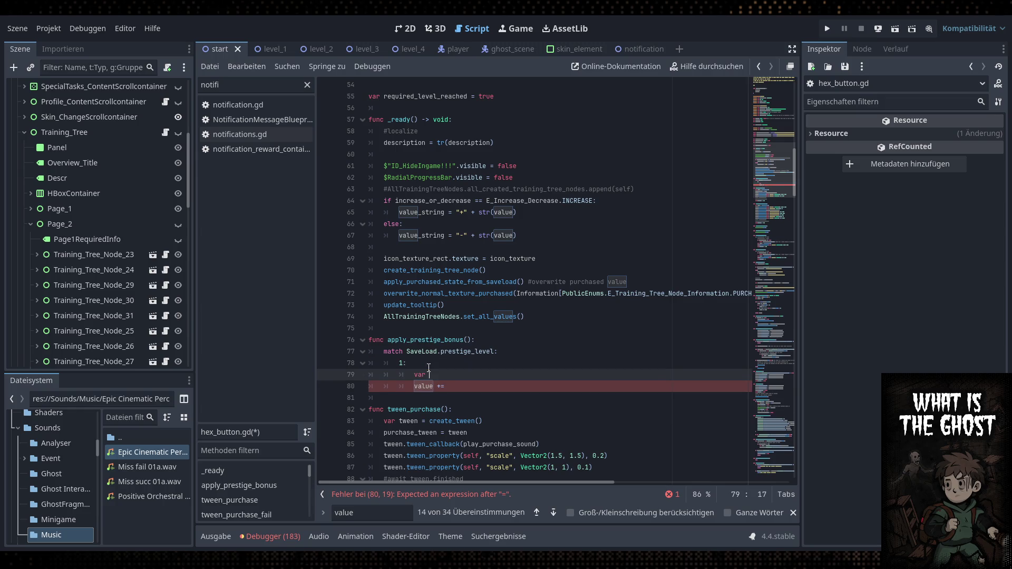
key("BackSpace")
type("_value")
key("BackSpace")
key("BackSpace")
key("BackSpace")
type("value_with_bonus ")
type("= ")
type("int(")
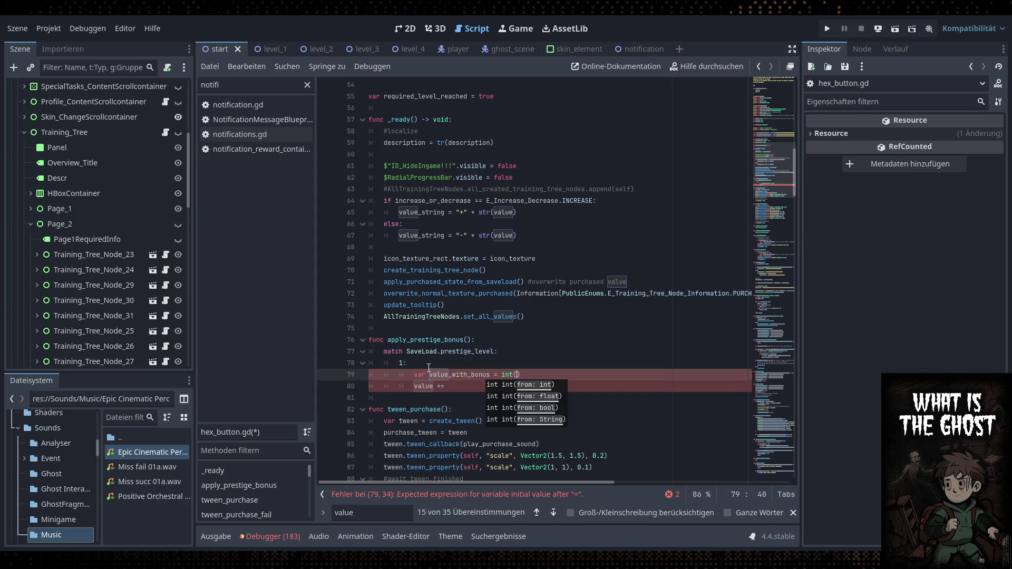
double_click(518, 376)
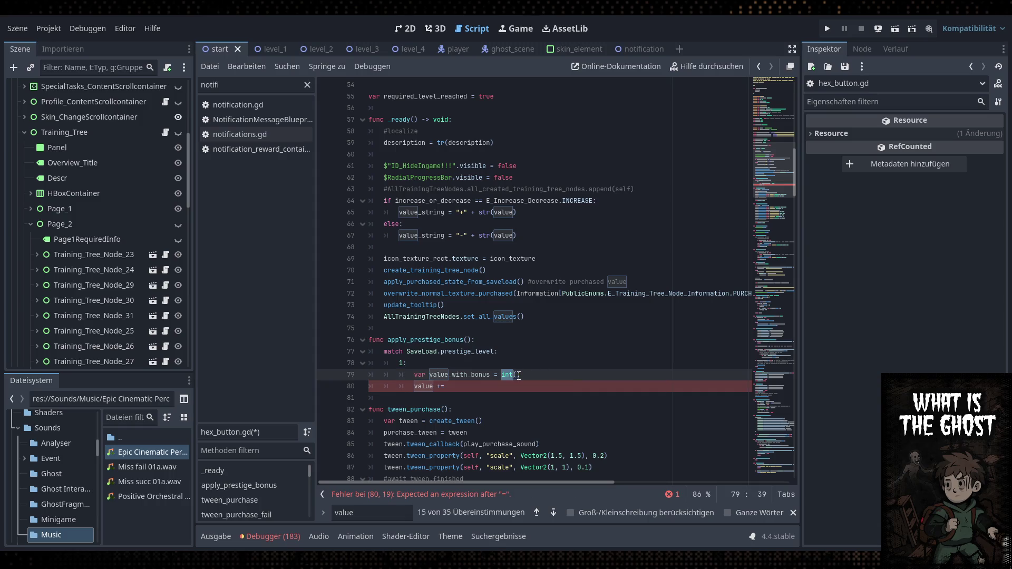
type("float")
key("Return")
Inspect value_string on lines 65 and 67, then return to the end of line 80
double_click(439, 235)
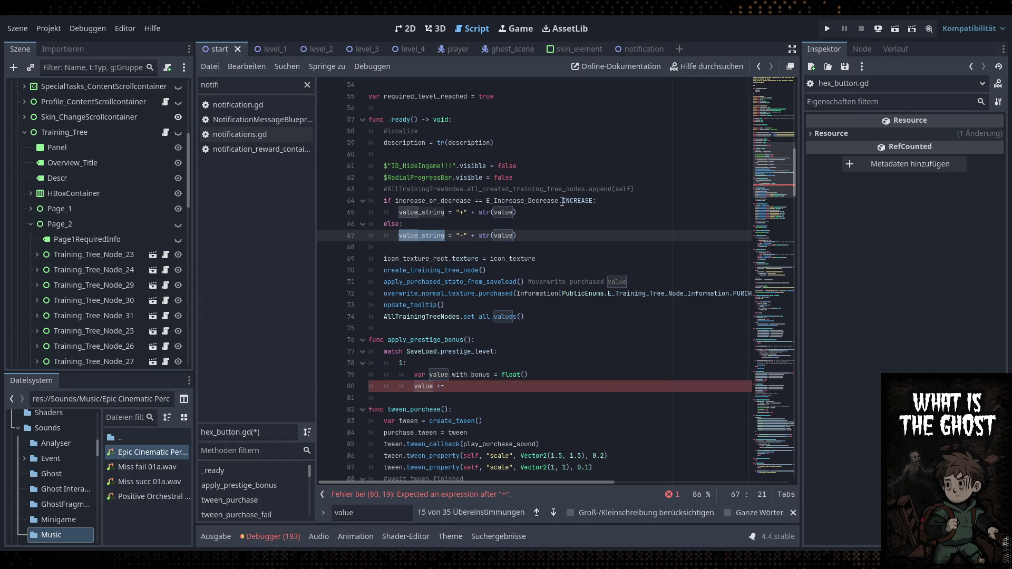
double_click(433, 213)
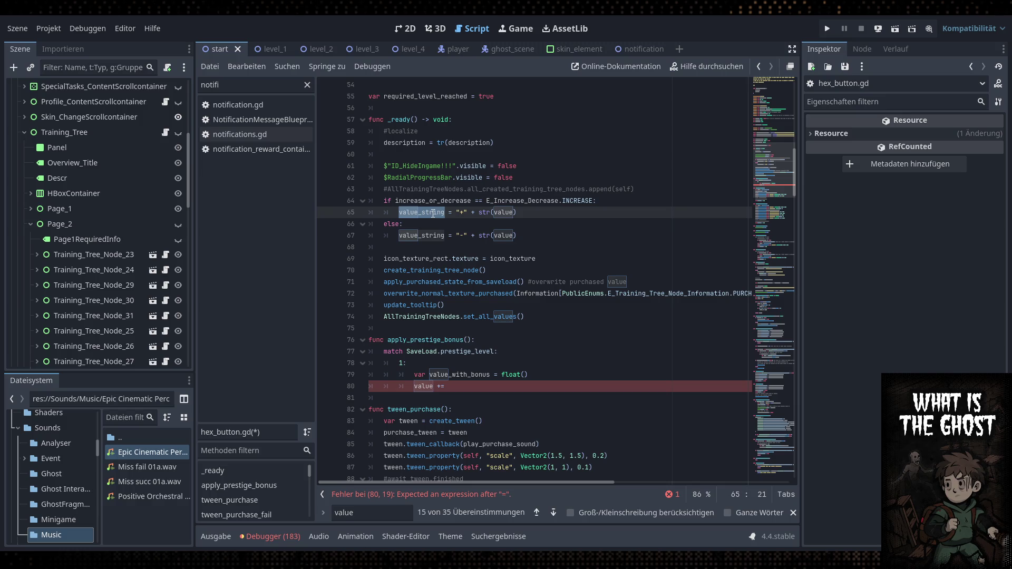
left_click(515, 213)
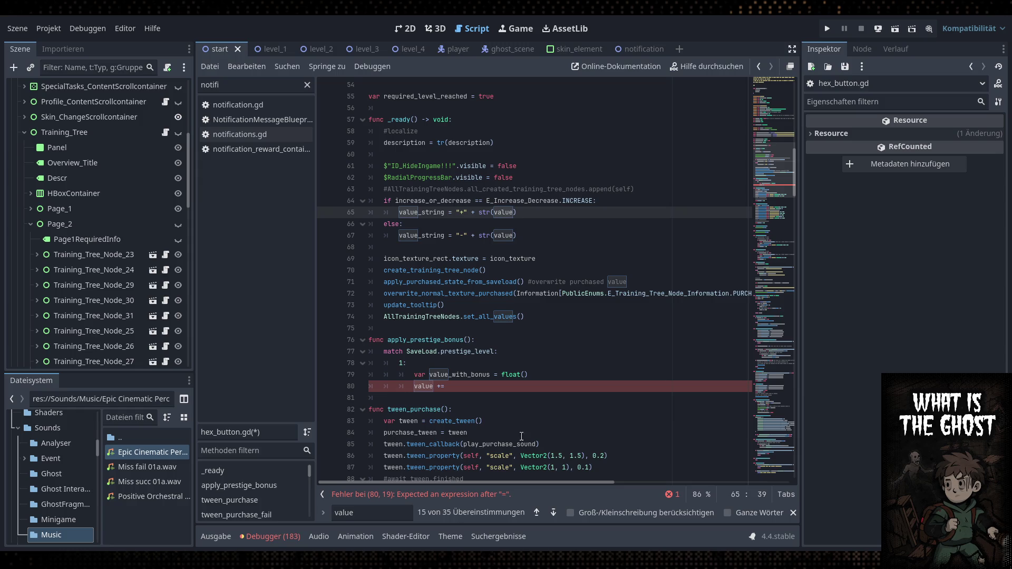
left_click(504, 397)
left_click(503, 386)
Rewrite line 80 as value_with_bonus = value * 1.10, save, and select the case lines
scroll(503, 385, "down", 1)
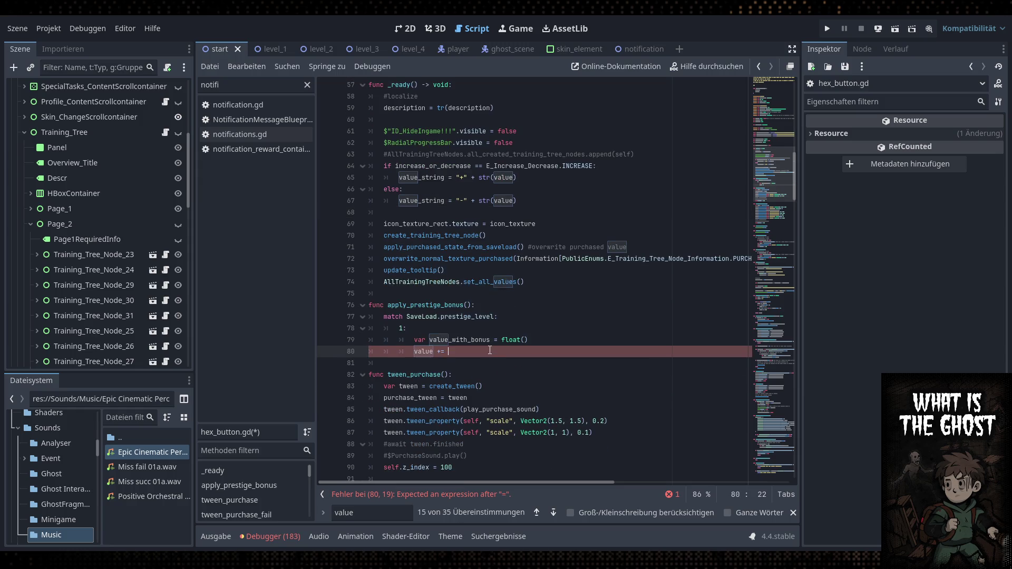
key("BackSpace")
key("BackSpace")
key("BackSpace")
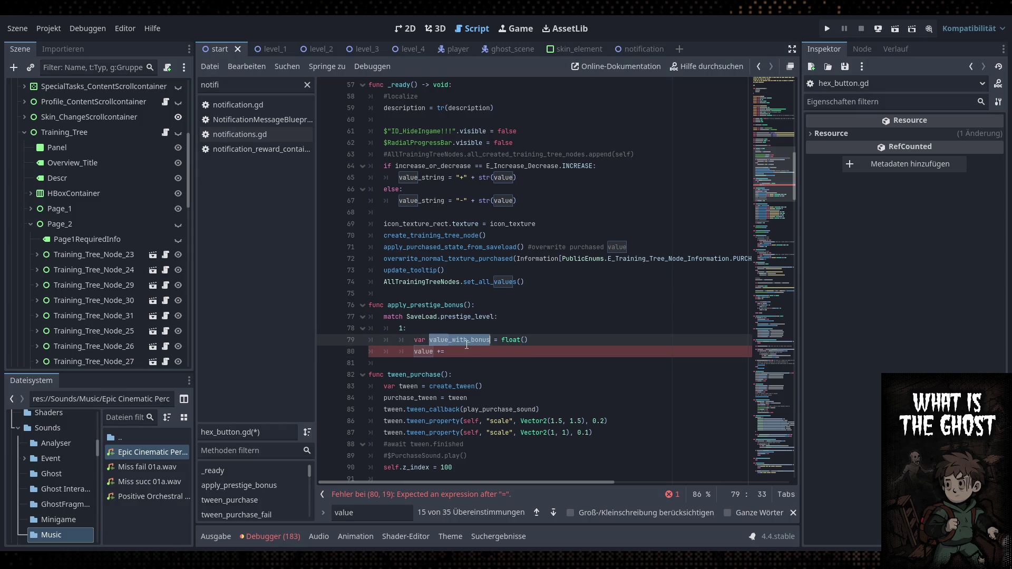
type("_with_bonus")
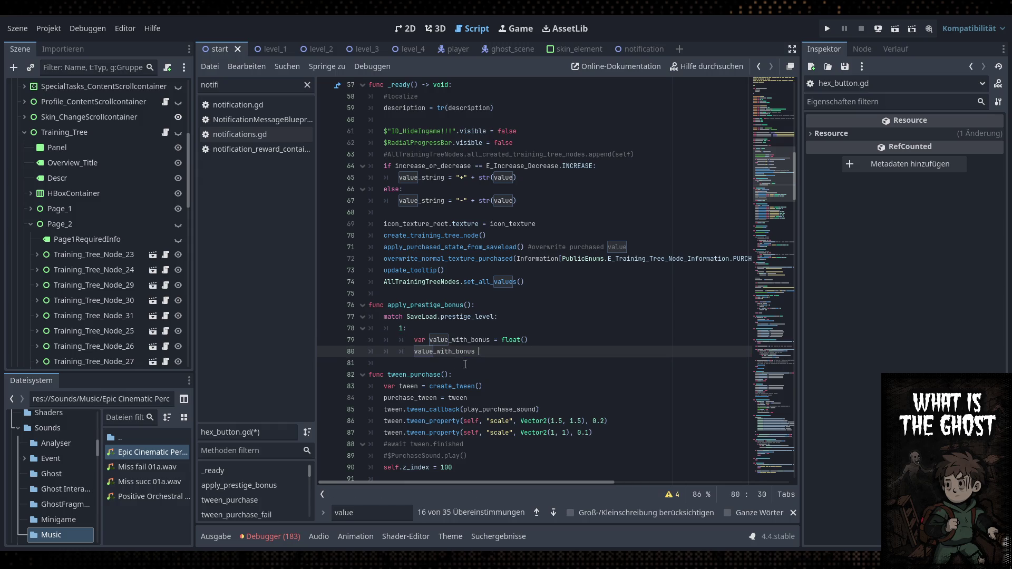
type(" = value ")
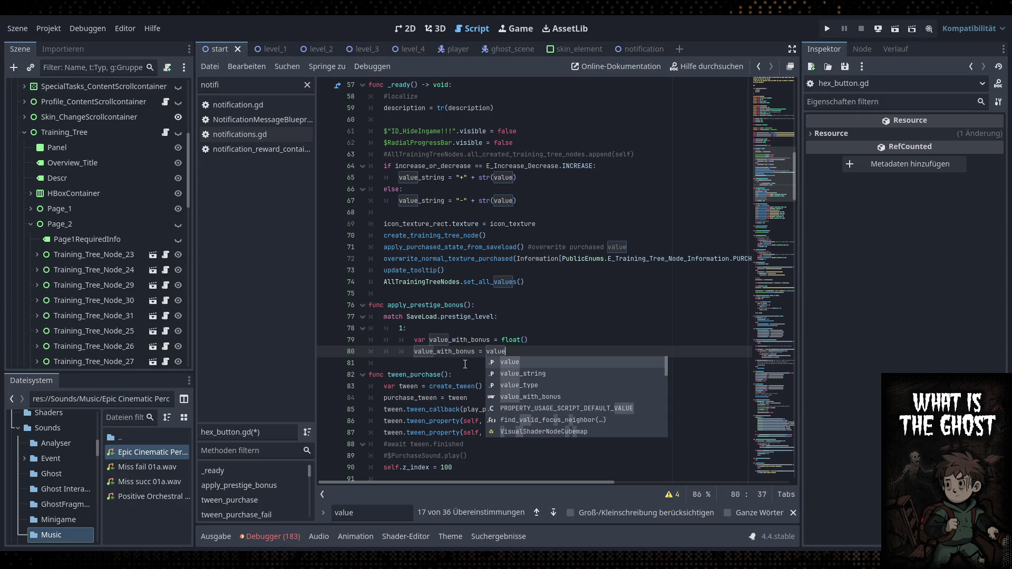
type("*=")
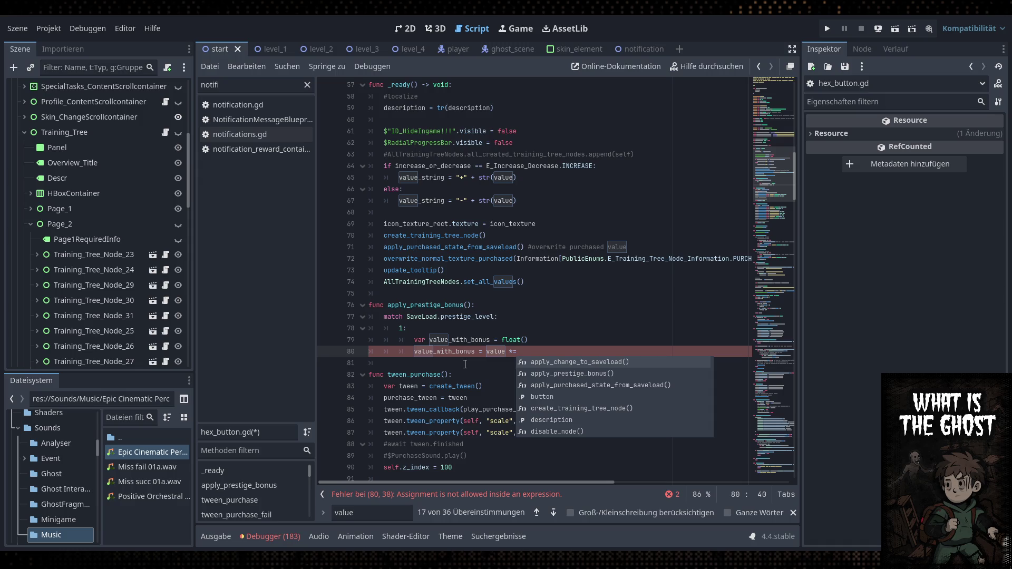
key("BackSpace")
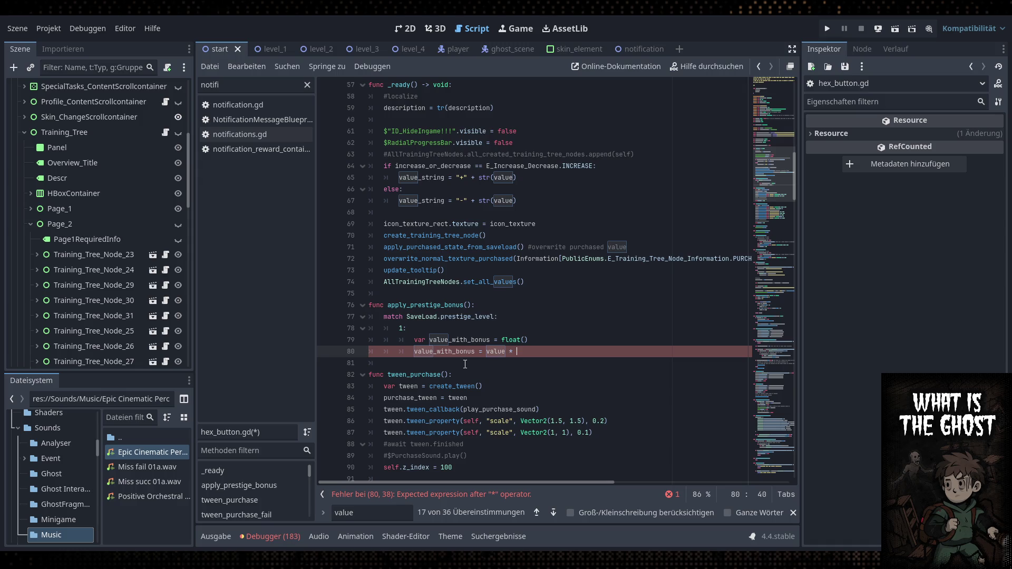
type("1.1")
type("0")
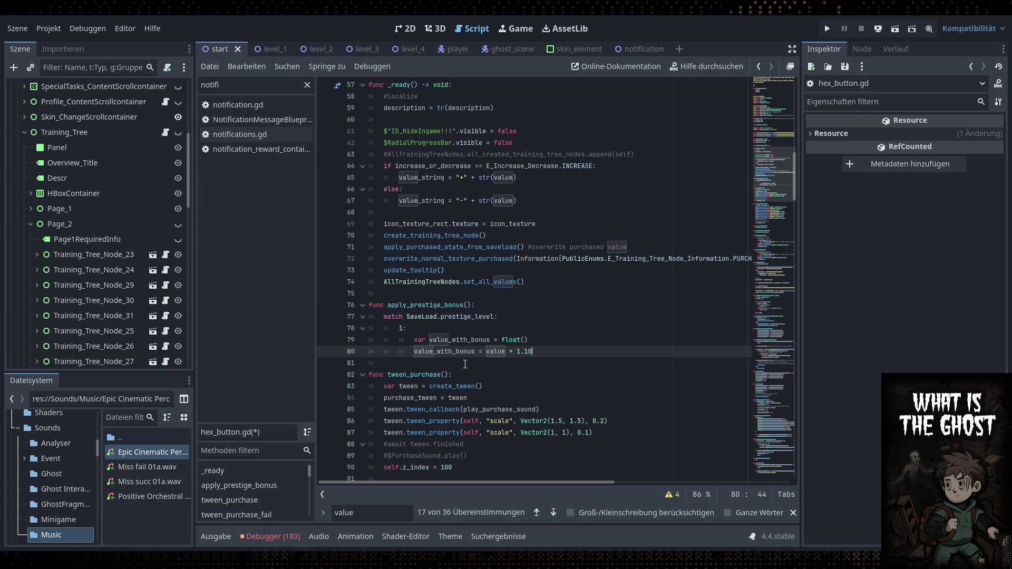
key("ctrl+s")
key("Up")
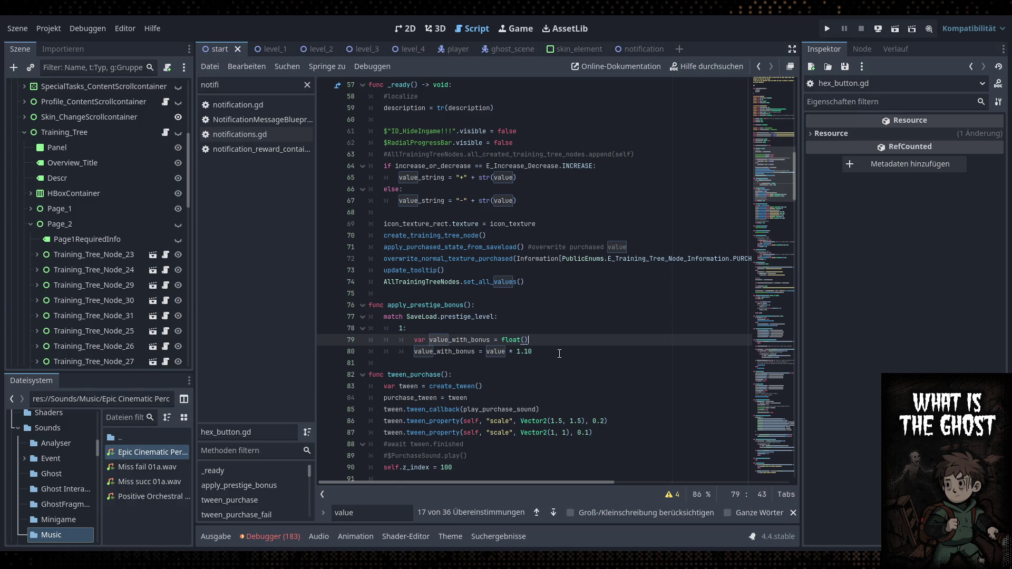
key("Down")
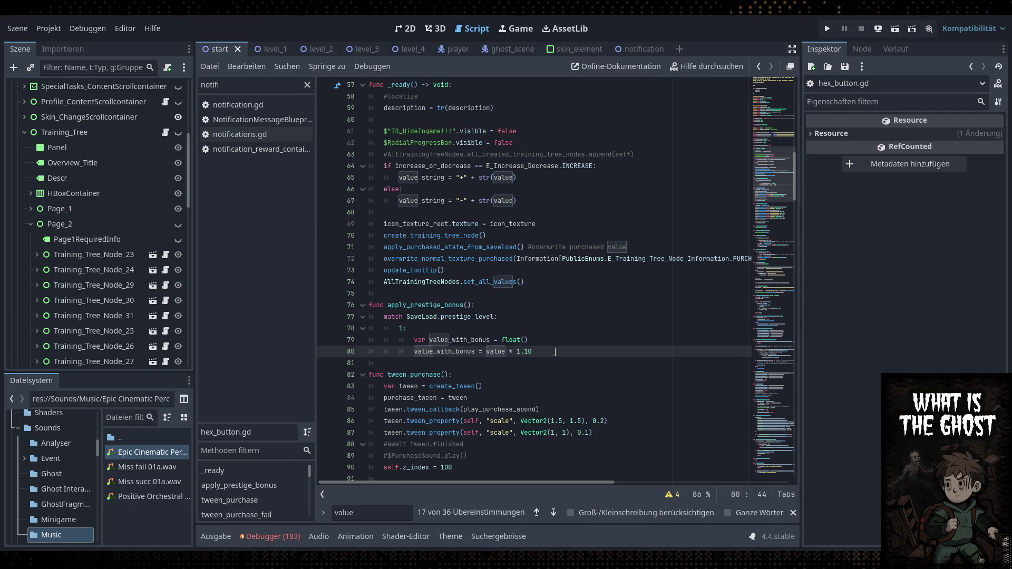
key("shift+Up")
Paste a copy of the level 1 case below it with multiplier 1.20 and save
key("Down")
key("Return")
type("1: \t\t\tvar value_with_bonus = float() \t\t\tvalue_with_bonus = value * 1.10")
key("BackSpace")
key("BackSpace")
type("20")
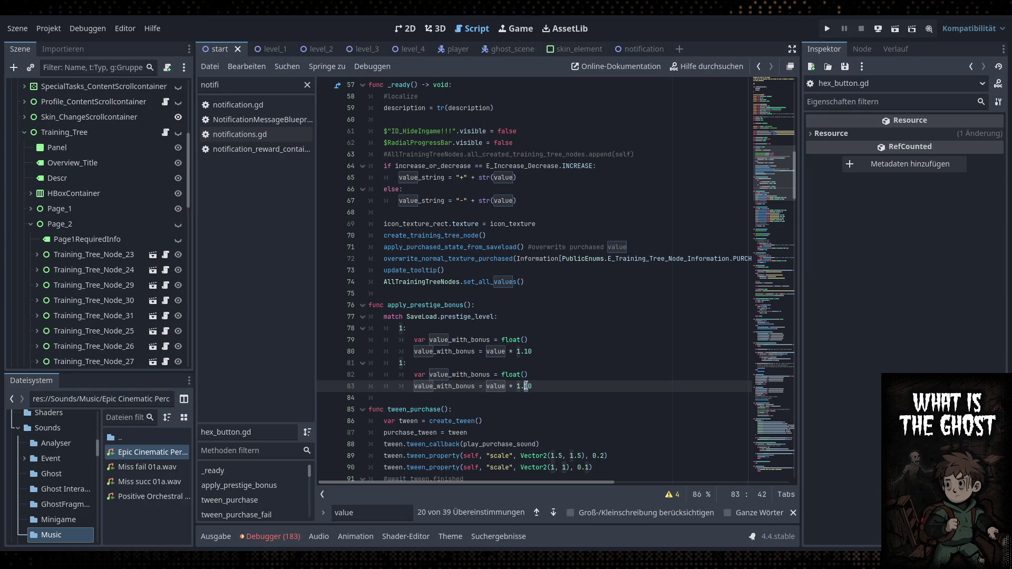
left_click(570, 379)
key("ctrl+s")
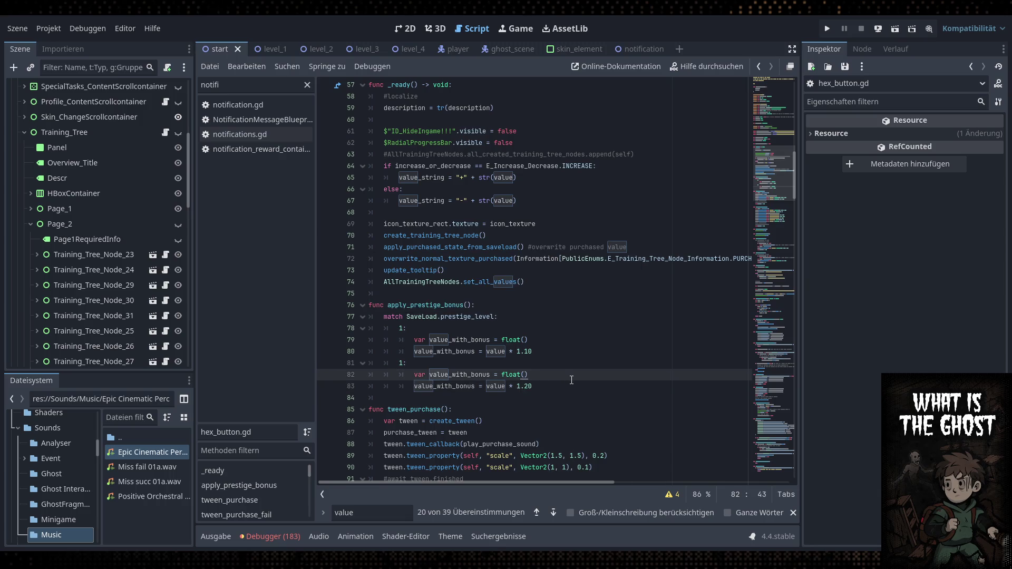
Duplicate the new case again and renumber the two copies as cases 2 and 3
mouse_move(569, 387)
left_mouse_down()
mouse_move(401, 376)
mouse_move(399, 363)
left_mouse_up()
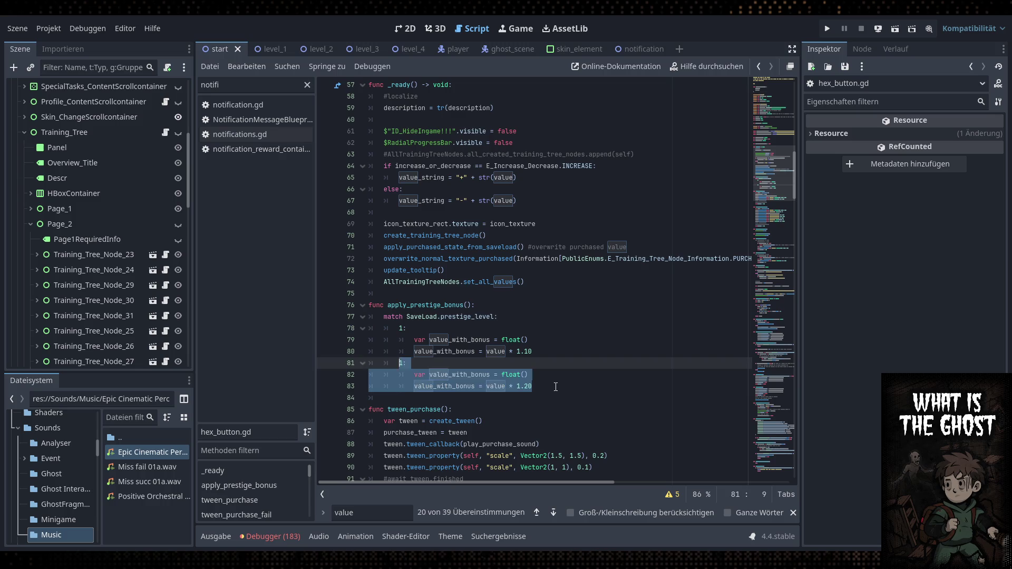
key("ctrl+c")
left_click(556, 386)
key("Return")
key("ctrl+v")
left_click(401, 363)
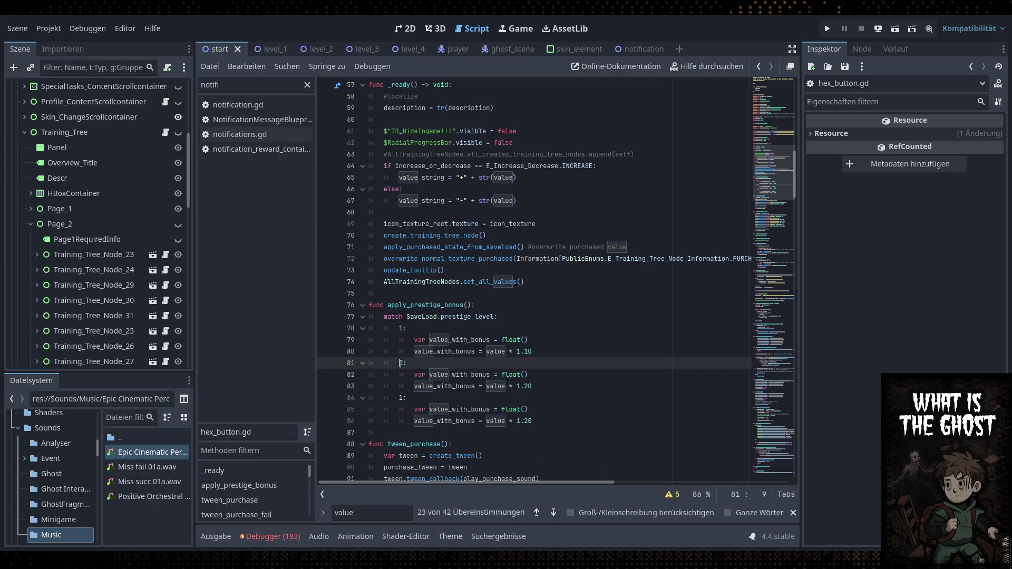
double_click(401, 364)
type("2")
double_click(400, 398)
type("3")
Set the case 3 multiplier to 1.30, save, and check the level 2 line
left_click(525, 421)
key("Delete")
type("3")
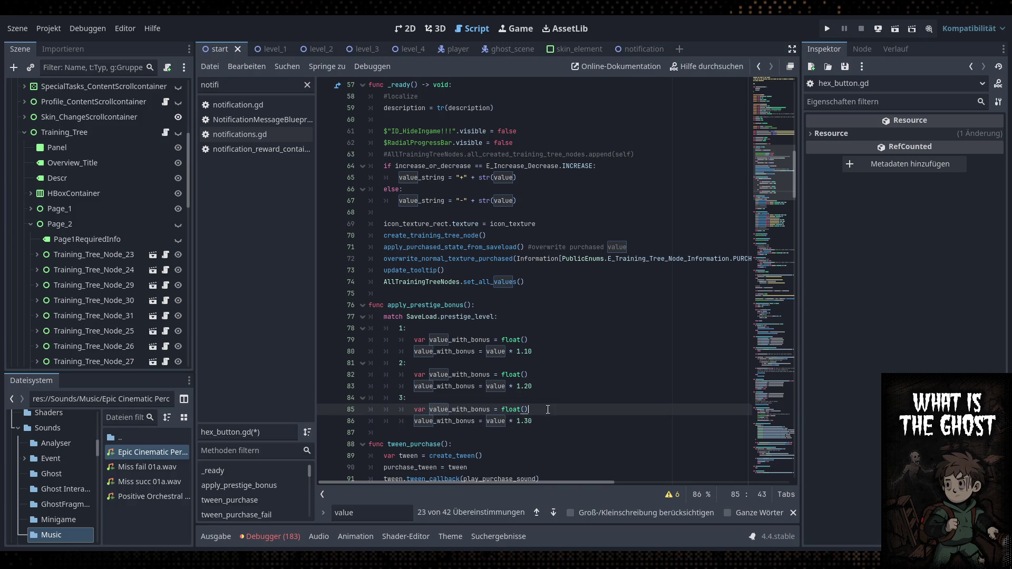
key("ctrl+s")
left_click(581, 380)
left_click(621, 386)
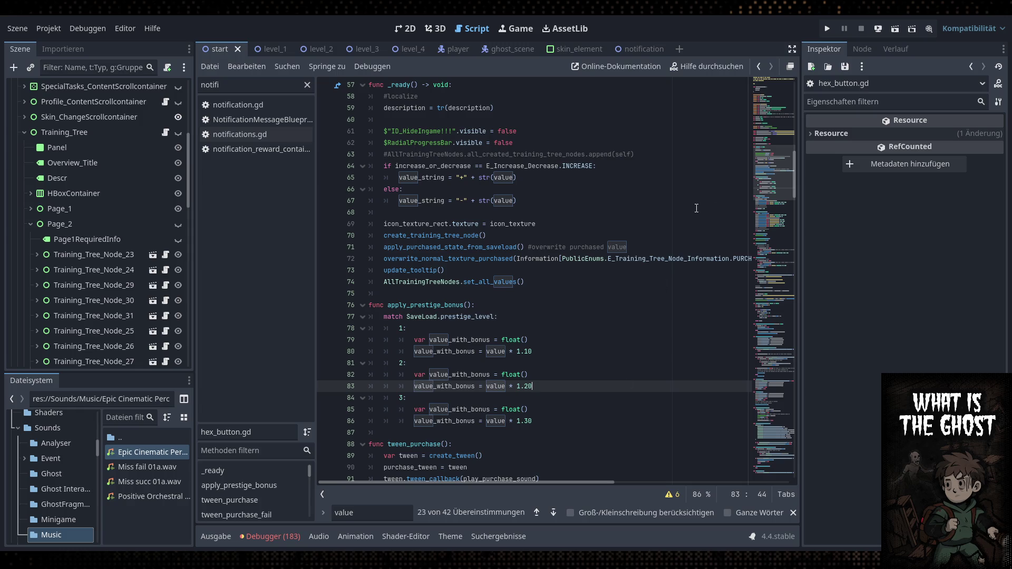
left_click(654, 260)
Close the text search in hex_button.gd and save the script
scroll(580, 263, "up", 1)
left_click(560, 264)
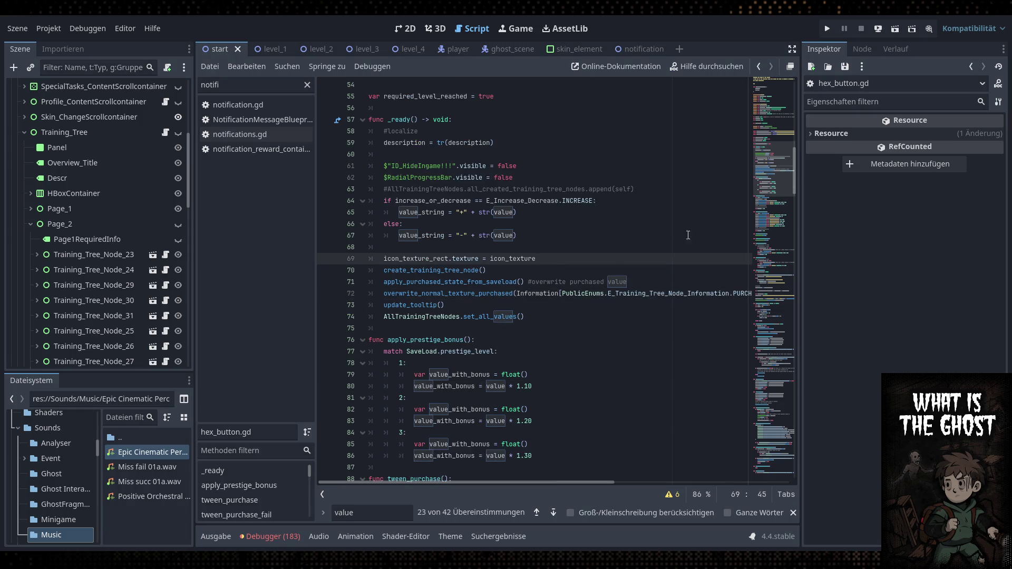
left_click(795, 510)
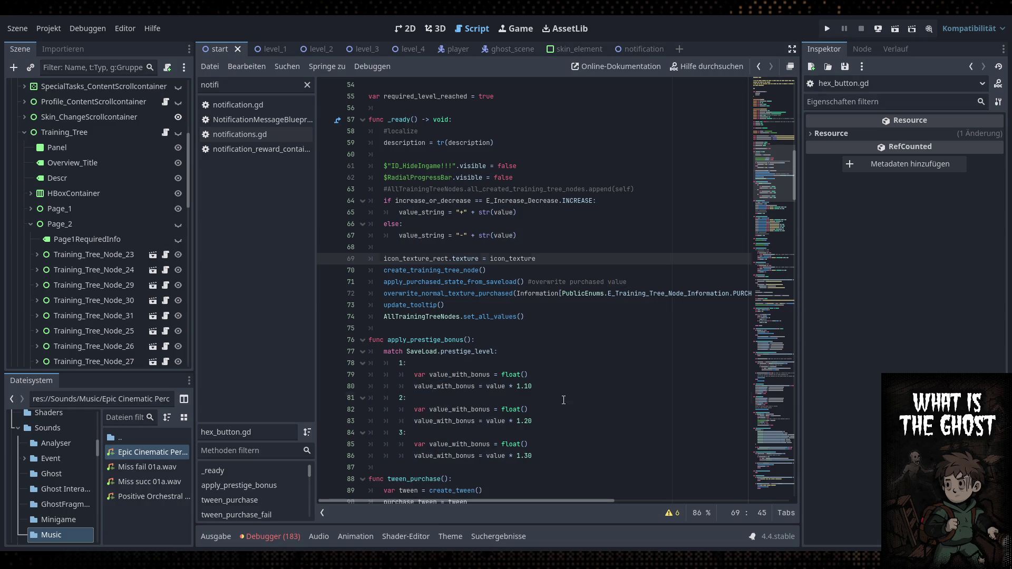
left_click(569, 387)
key("ctrl+s")
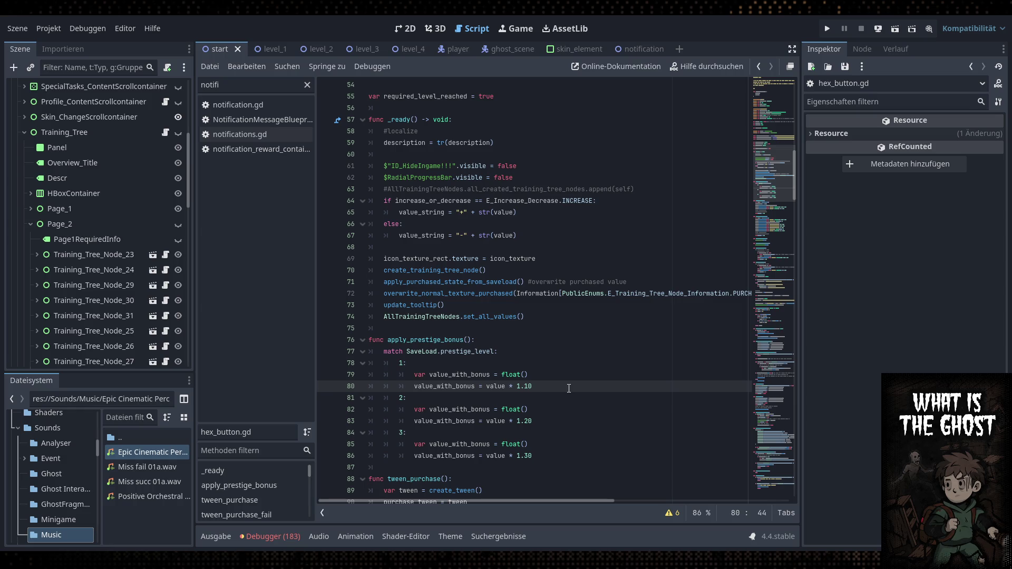
Scroll up to the exported variable declarations at the top of hex_button.gd
scroll(491, 282, "up", 4)
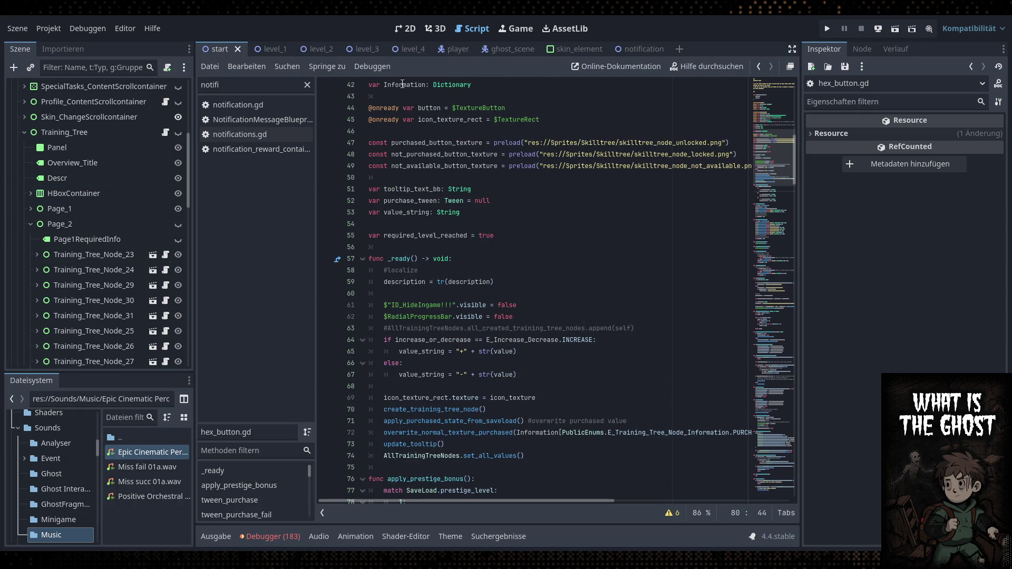
scroll(388, 305, "up", 6)
scroll(389, 304, "up", 8)
scroll(489, 269, "down", 8)
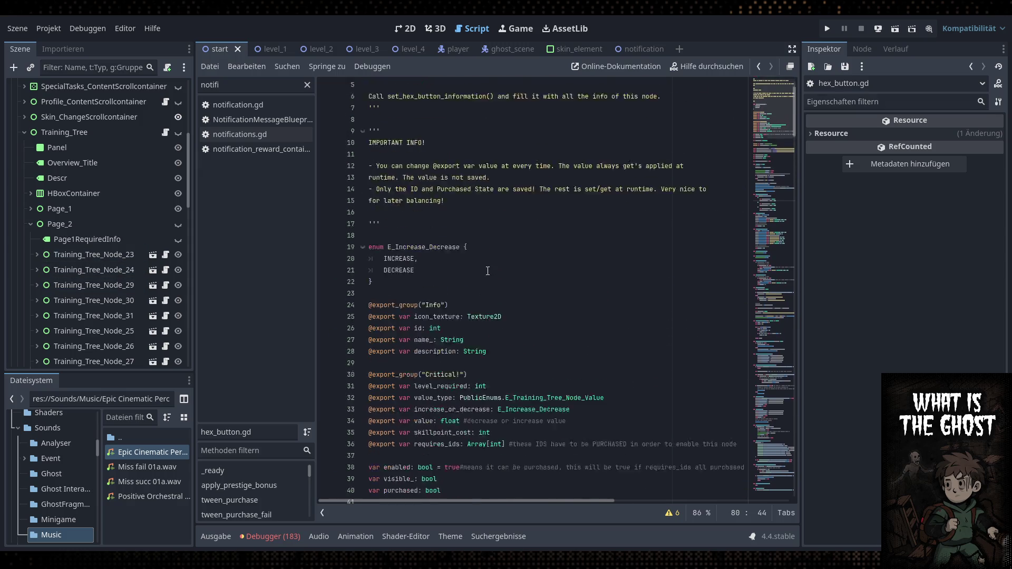
scroll(489, 269, "down", 4)
scroll(527, 274, "up", 8)
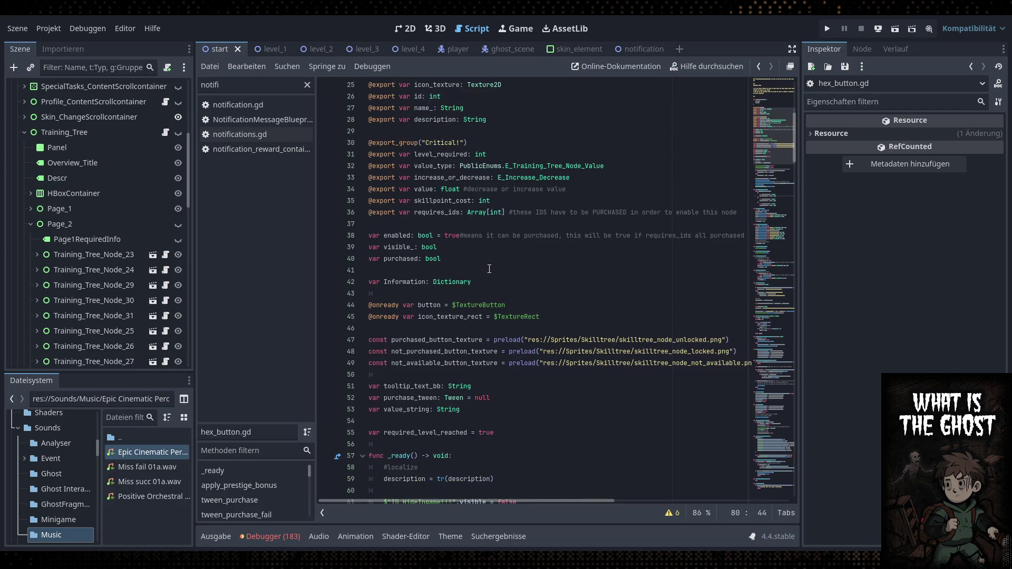
left_click(558, 283)
Jump to the E_Training_Tree_Node_Value enum in PublicEnums.gd and inspect entries such as ANALYSER_TIME_DECREASE and PLAYER_SPEED_INCREASE
left_click(567, 342, "ctrl")
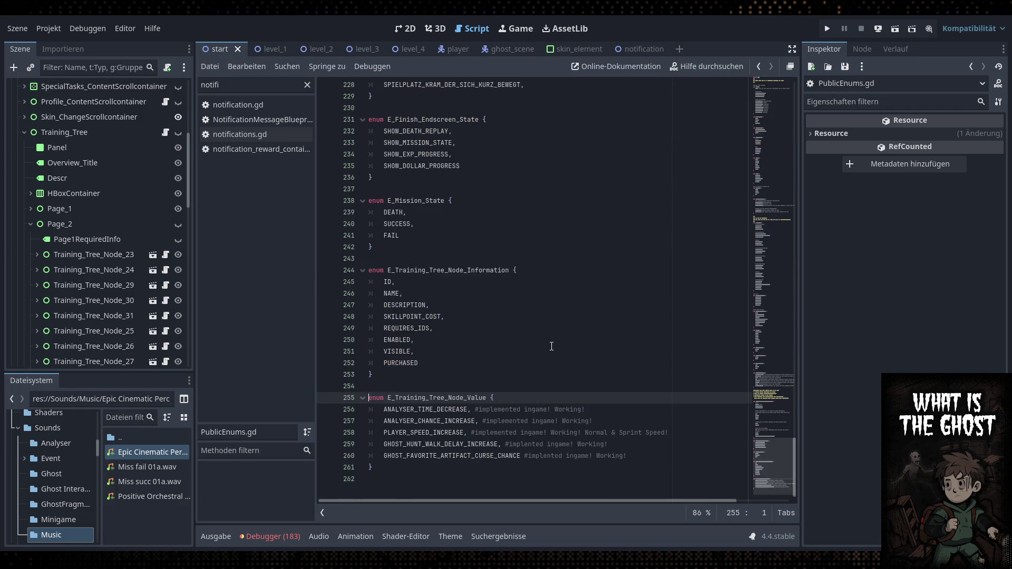
double_click(440, 418)
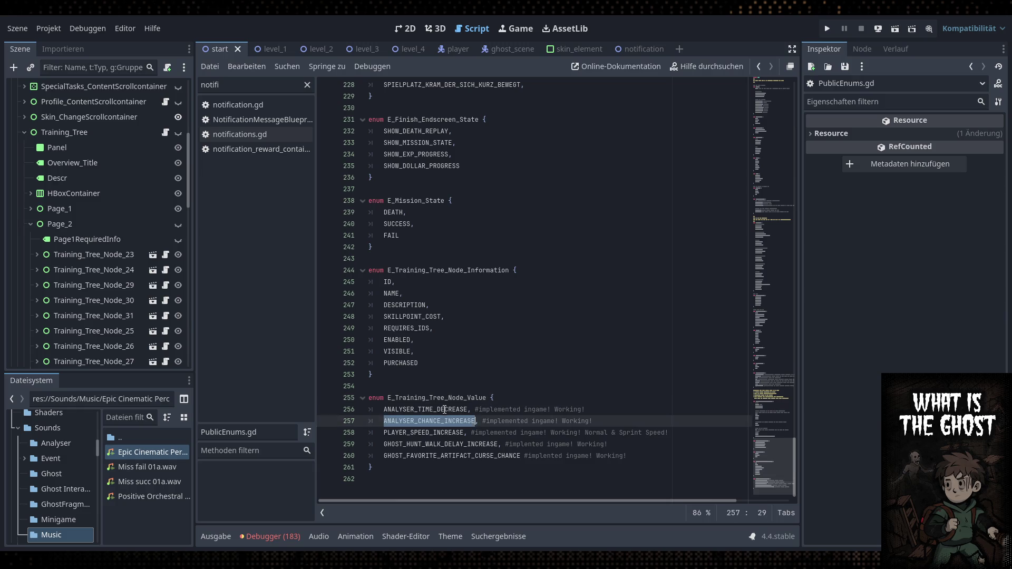
double_click(446, 409)
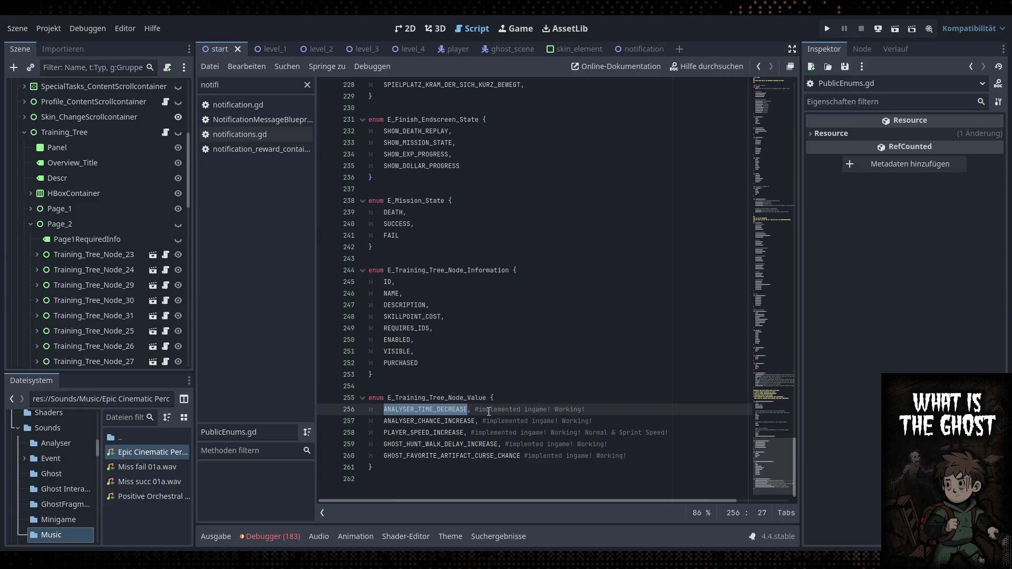
double_click(438, 420)
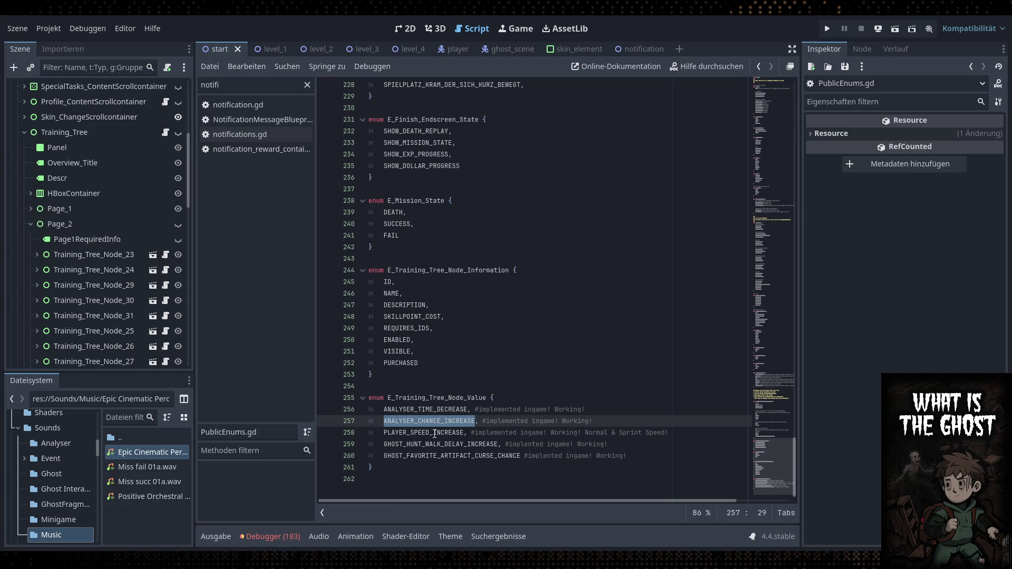
double_click(435, 433)
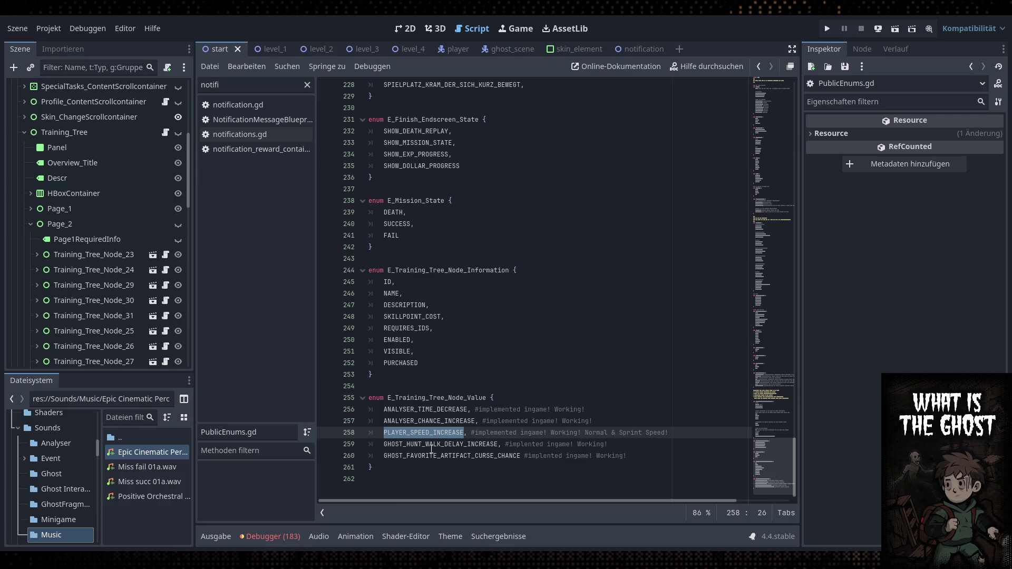
double_click(446, 447)
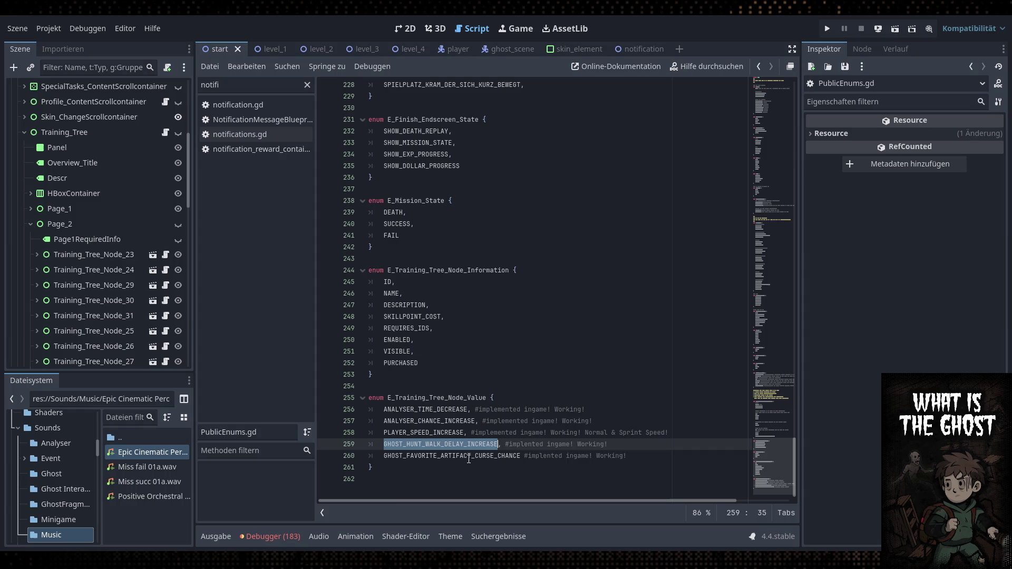
double_click(468, 456)
Save all open scripts and scenes and launch the game
left_click(527, 400)
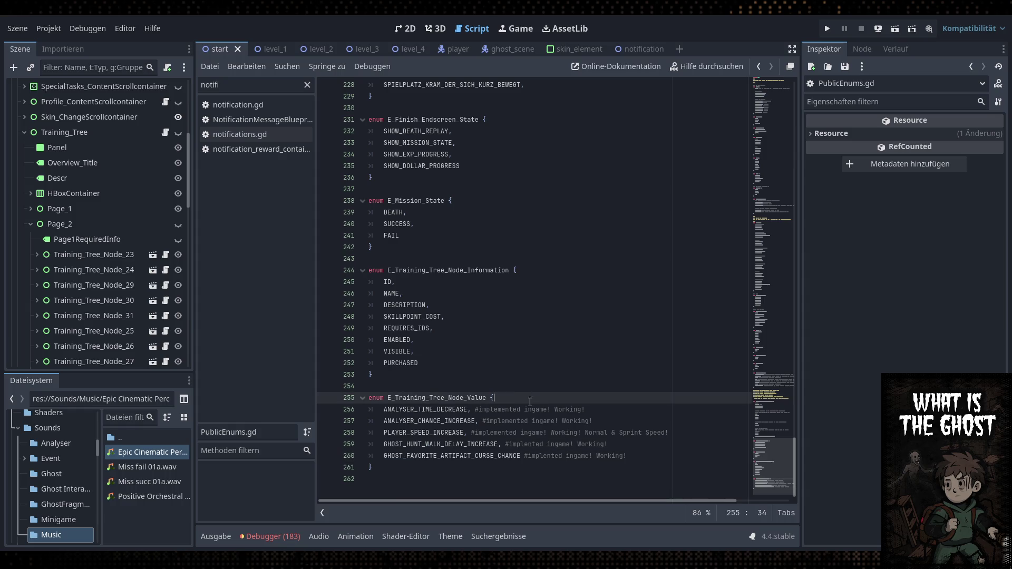
key("ctrl+s")
left_click(829, 30)
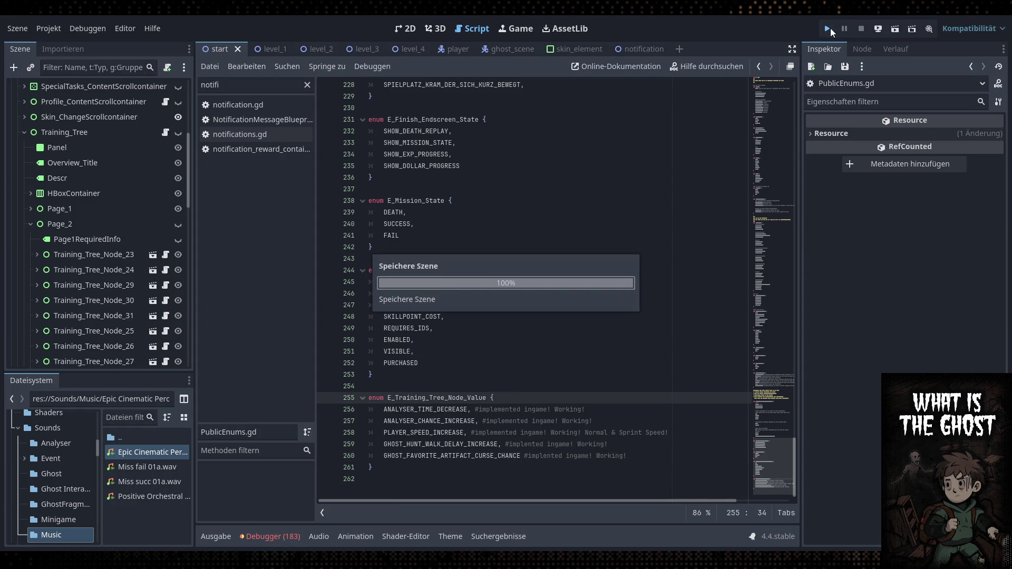
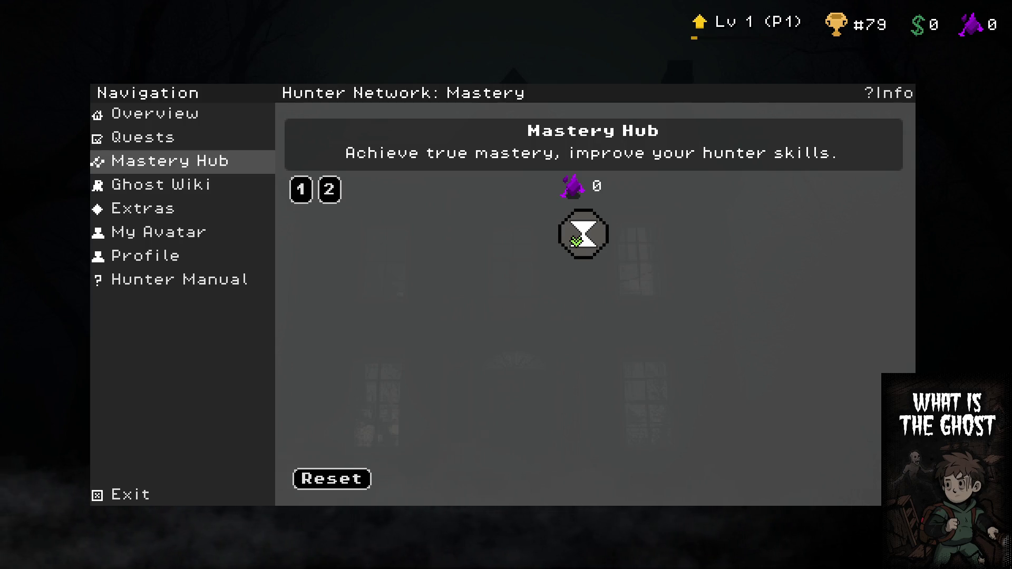
Check the Quick Scan tooltip in the Mastery Hub, then close the running game
left_click(828, 31)
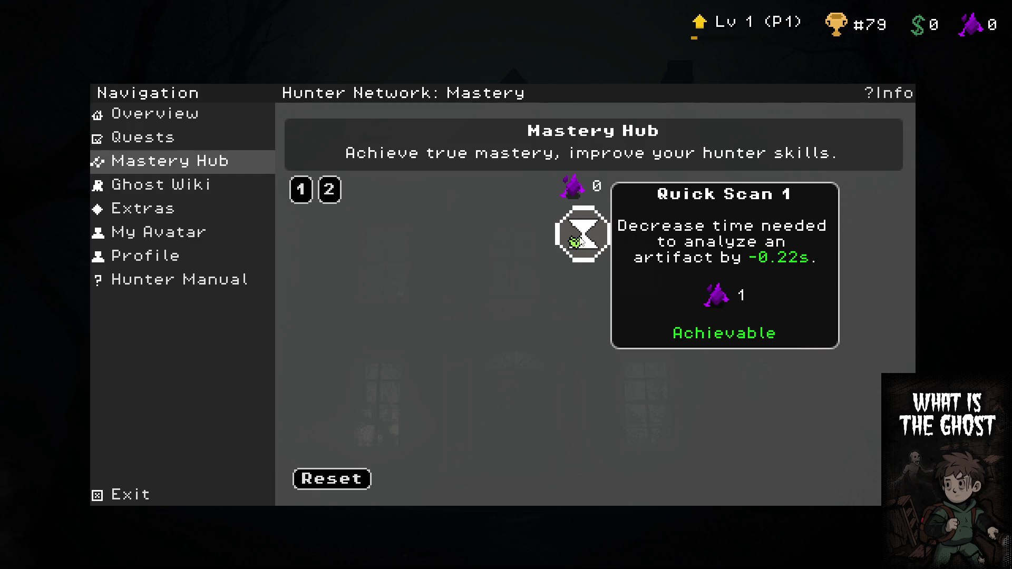
key("alt+F4")
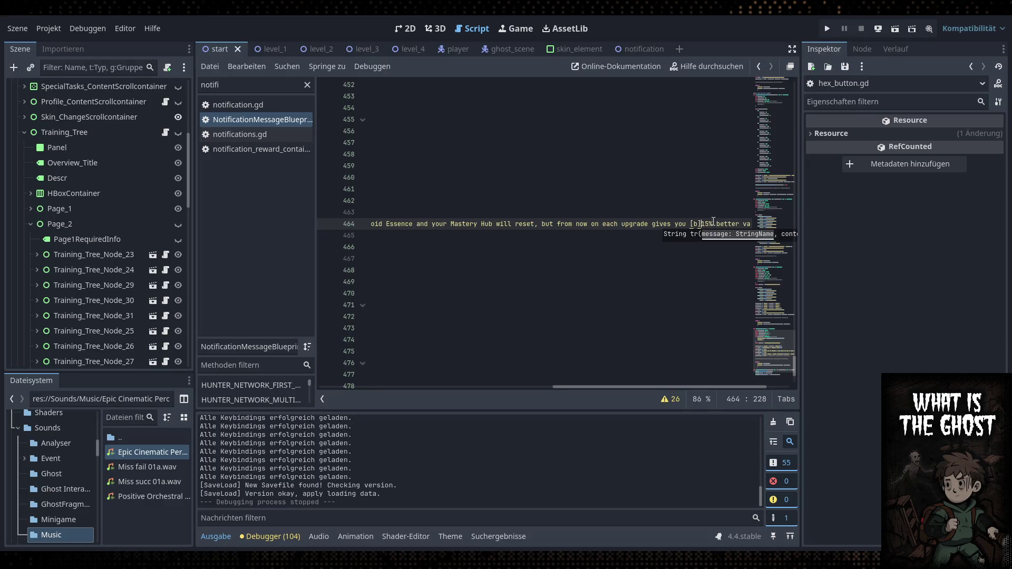
Add the closing [/b] tag after '15%' on line 464, then move through lines 465–469
left_click(718, 225)
type("[/")
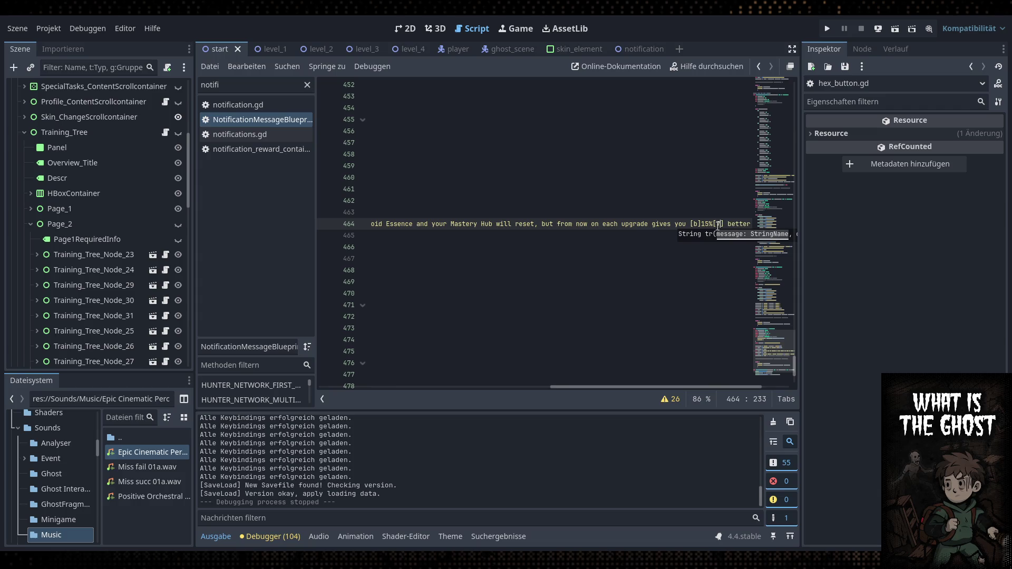
type("b")
scroll(691, 386, "right", 3)
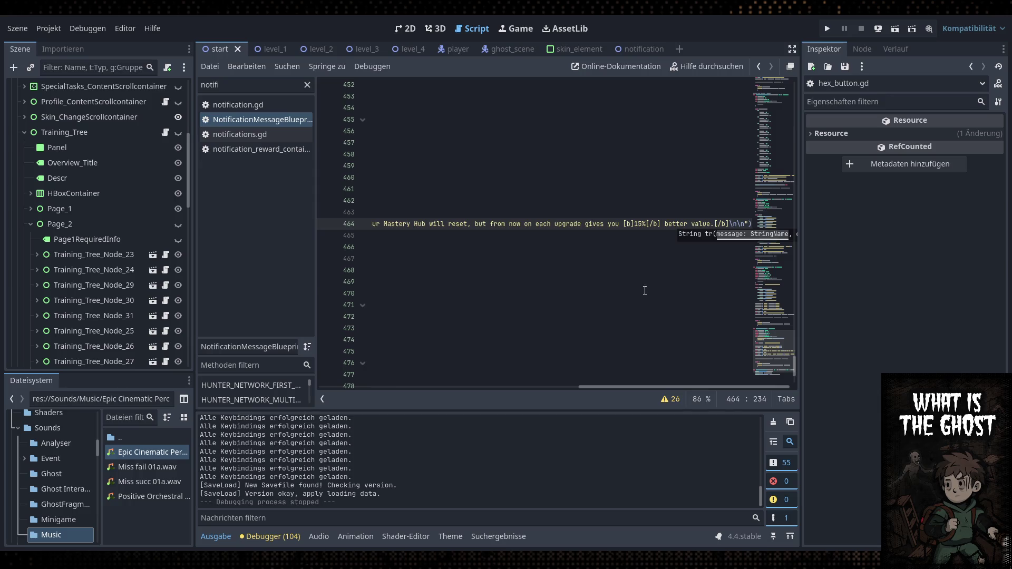
left_click(649, 283)
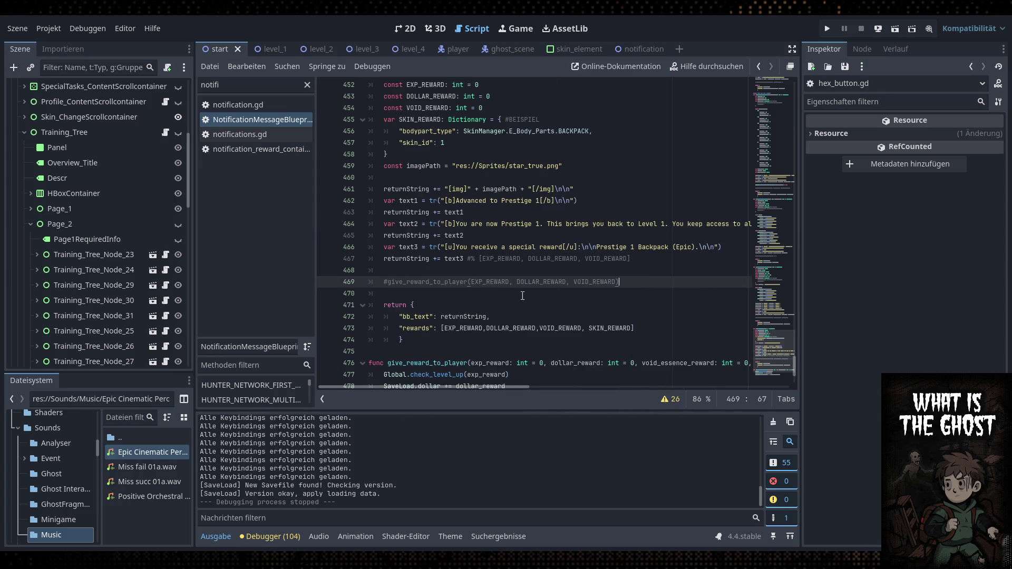
left_click(555, 238)
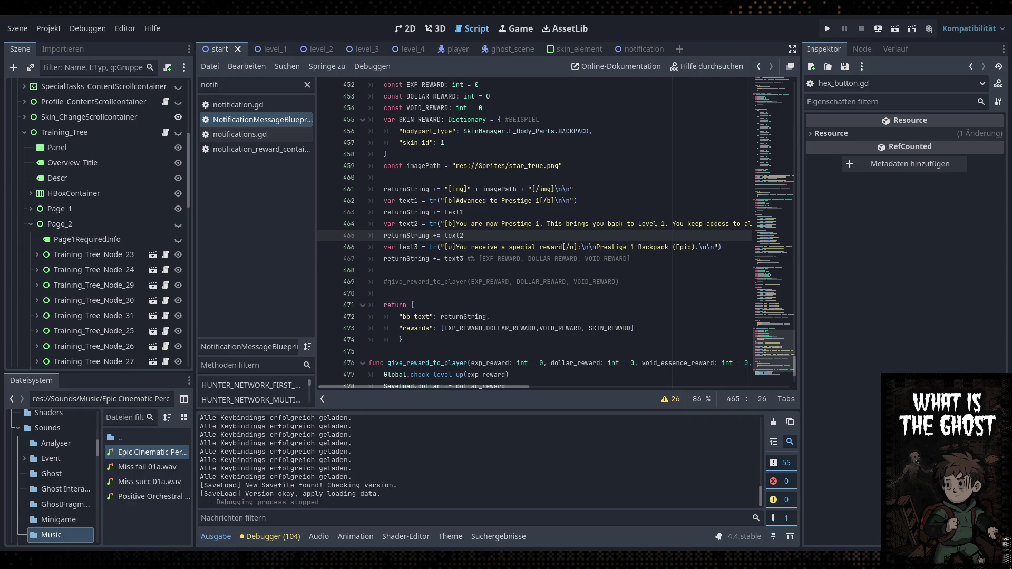
key("Down")
key("Down")
key("Down")
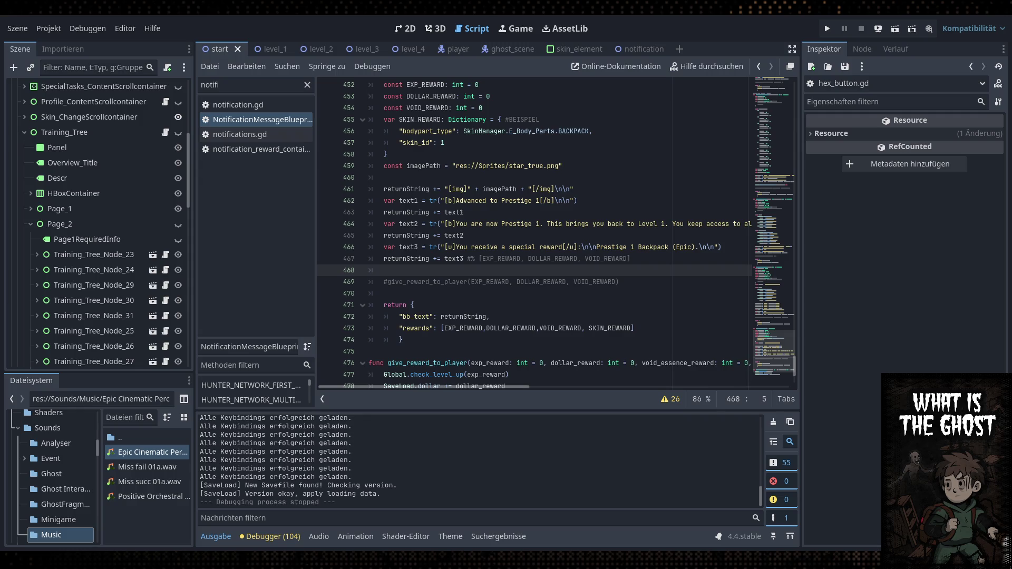
Switch to the 2D workspace to show the start scene
left_click(405, 28)
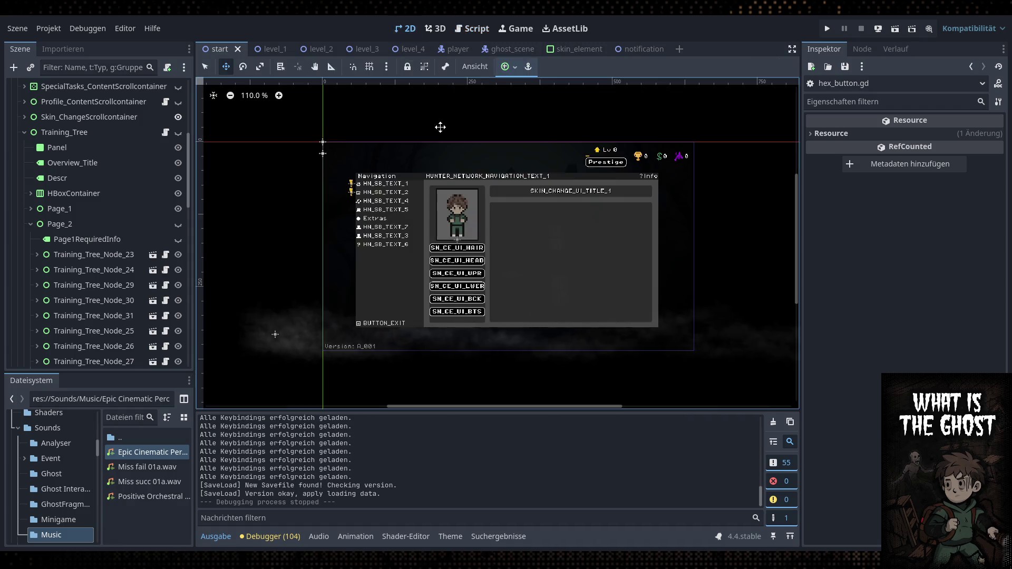
Make the Prestige dialog visible on the canvas and select its Text label
scroll(110, 195, "up", 10)
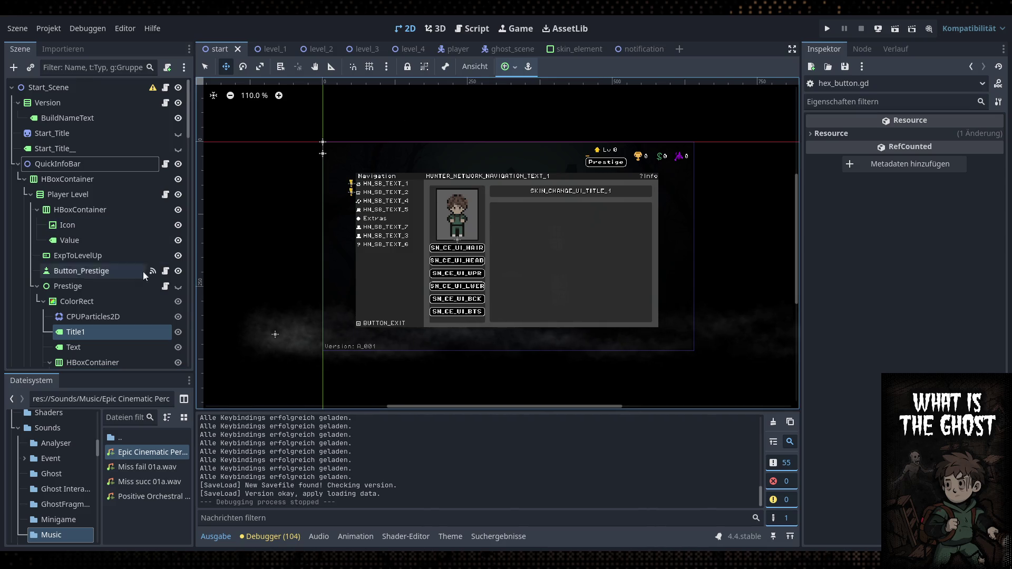
scroll(150, 258, "down", 3)
left_click(178, 215)
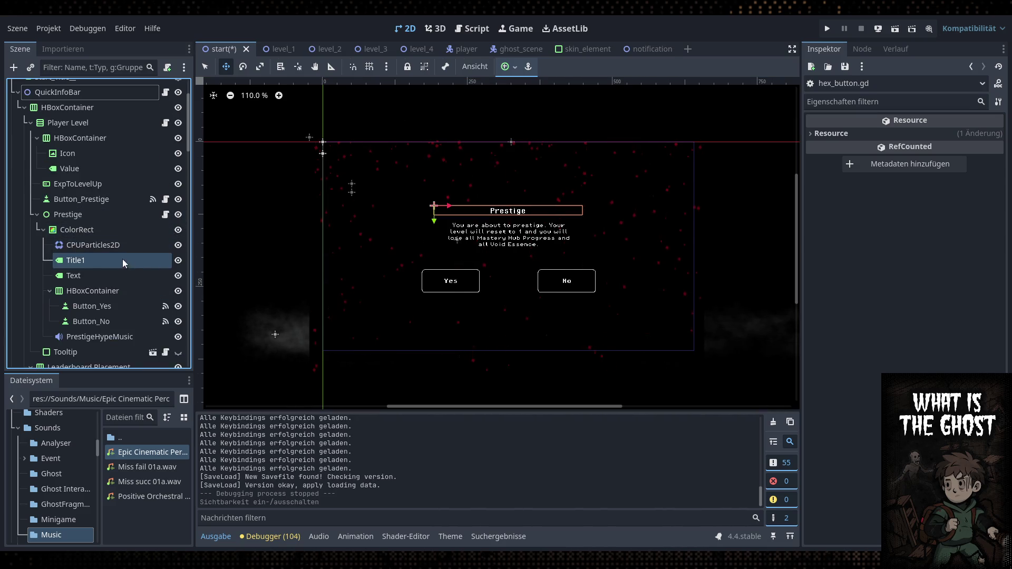
left_click(107, 276)
After a blank line, add '!Pleas Backup your Savefiles first! You can find them at' to the label text
scroll(893, 191, "up", 5)
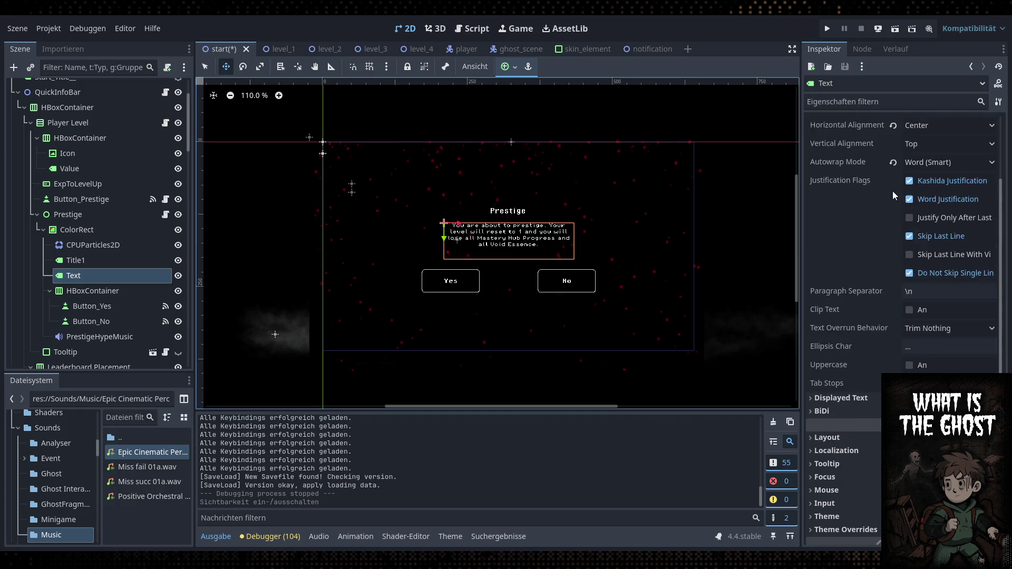
left_click(910, 180)
key("Return")
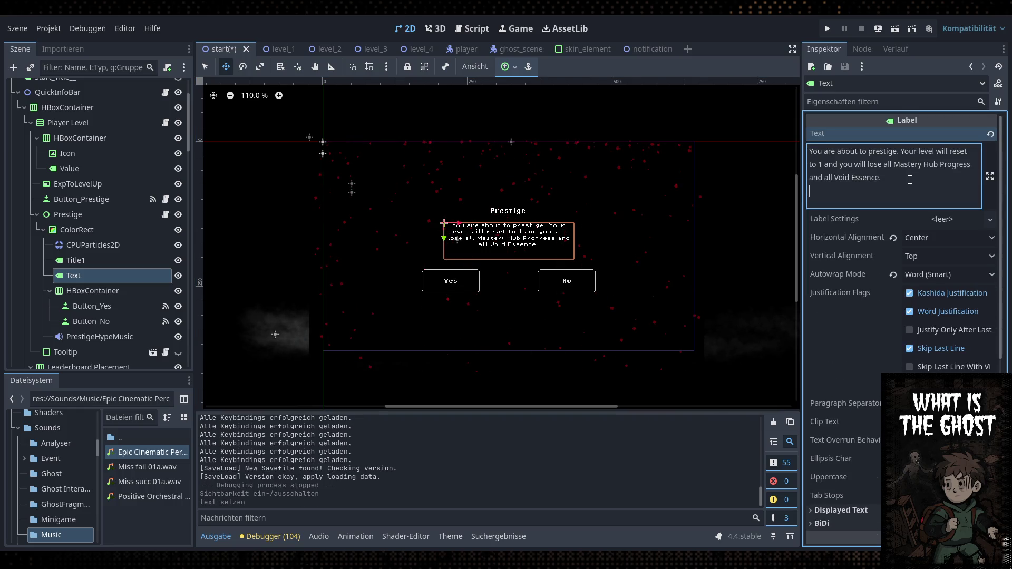
key("Return")
type("!Pleas ")
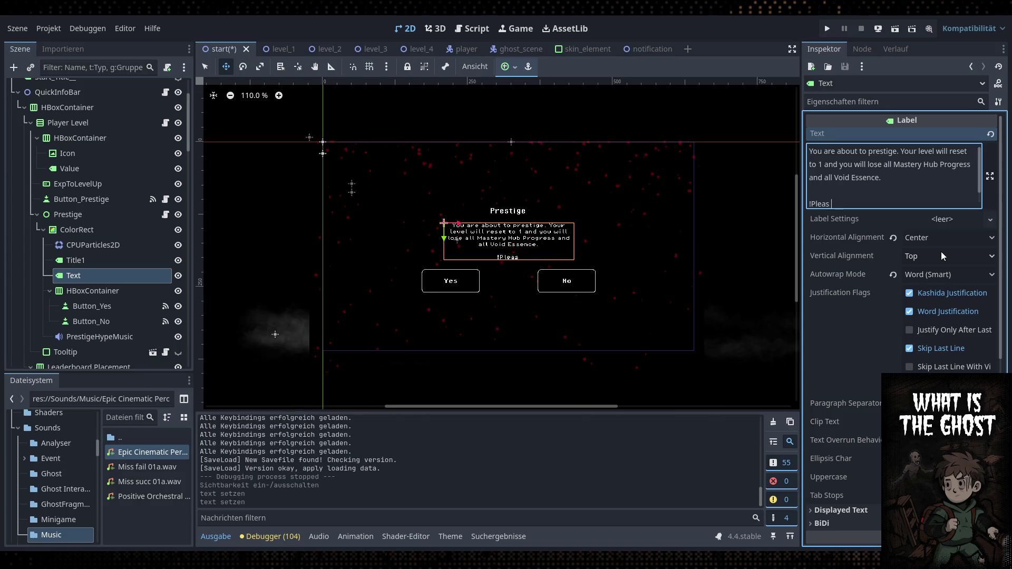
type("Backup ")
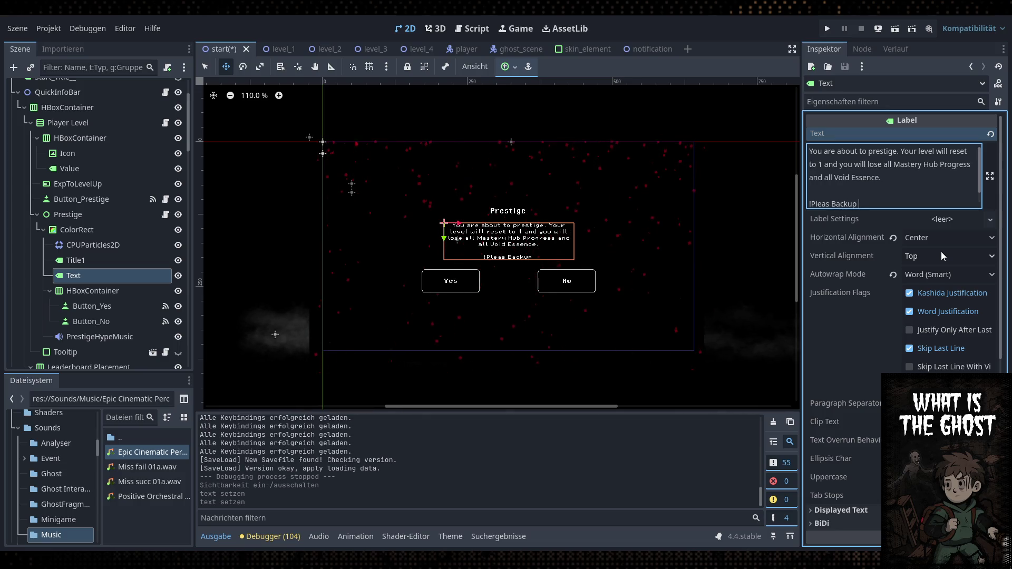
type("your Save")
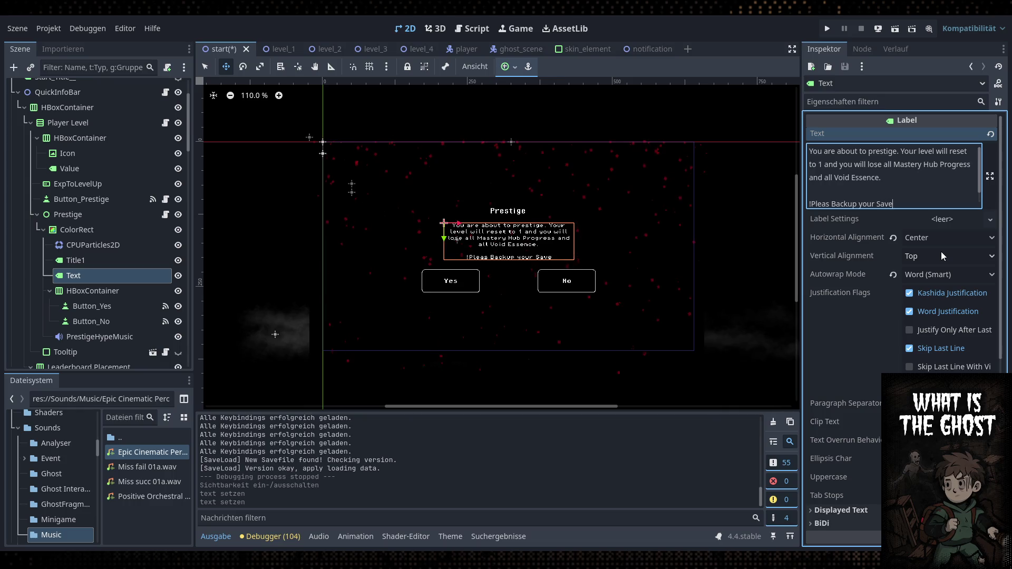
type("files first!")
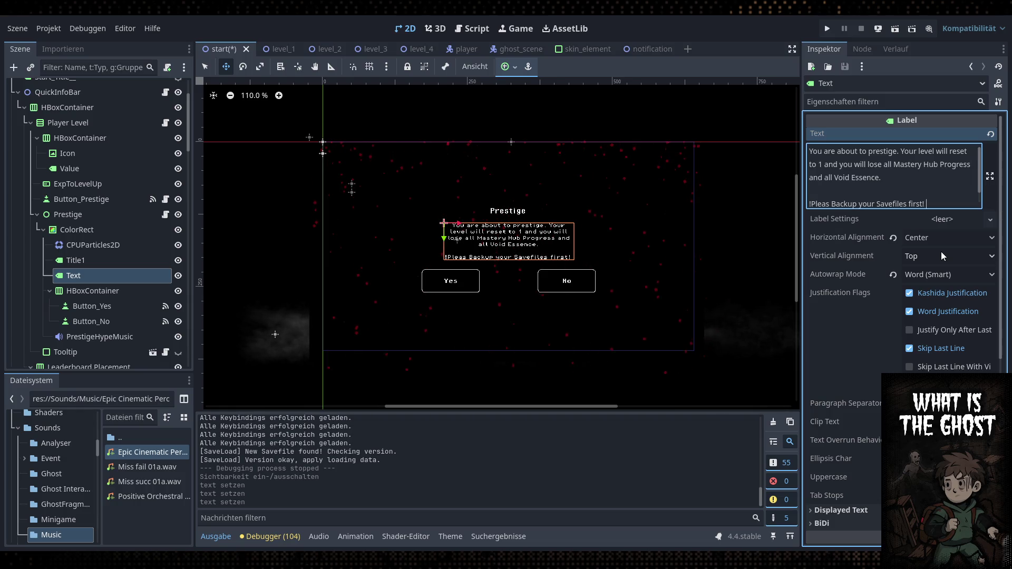
type(" You can ")
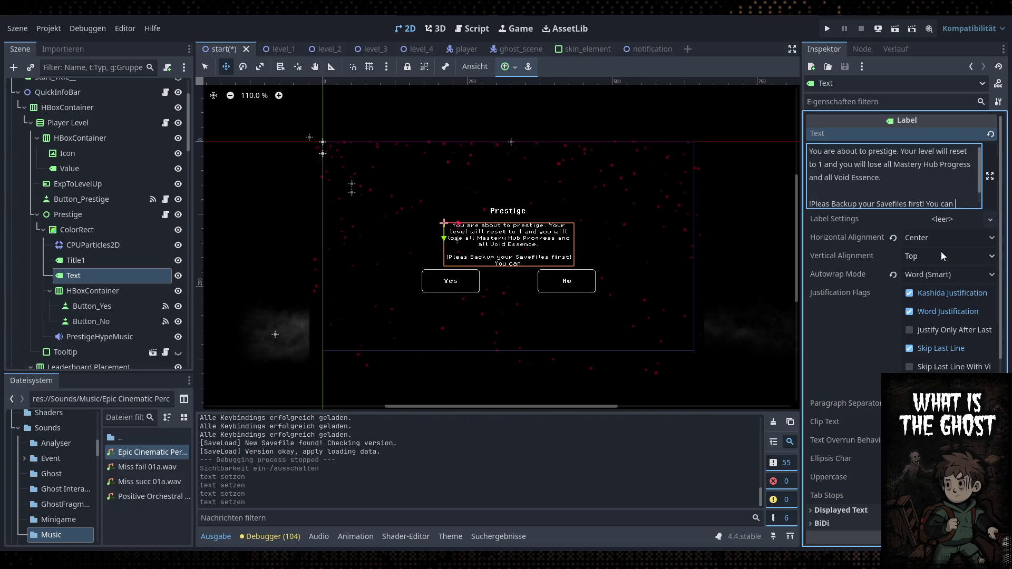
type("find them at")
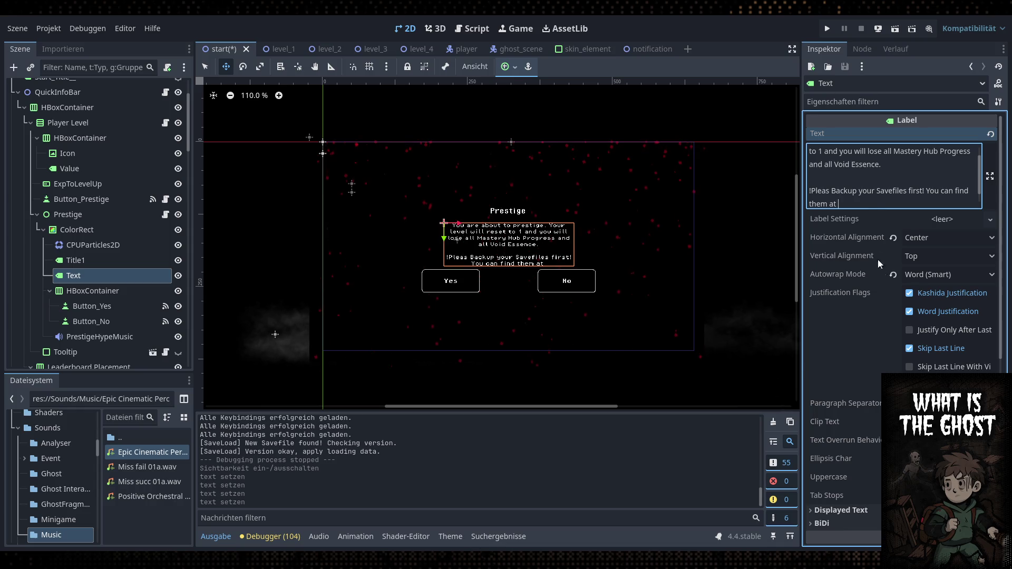
Paste the savefile path on its own line, replacing its user-specific start with %appdata%
type("C:\\Users\\deda9\\AppData\\Roaming\\Godot\\app_userdata\\What Is The Ghost")
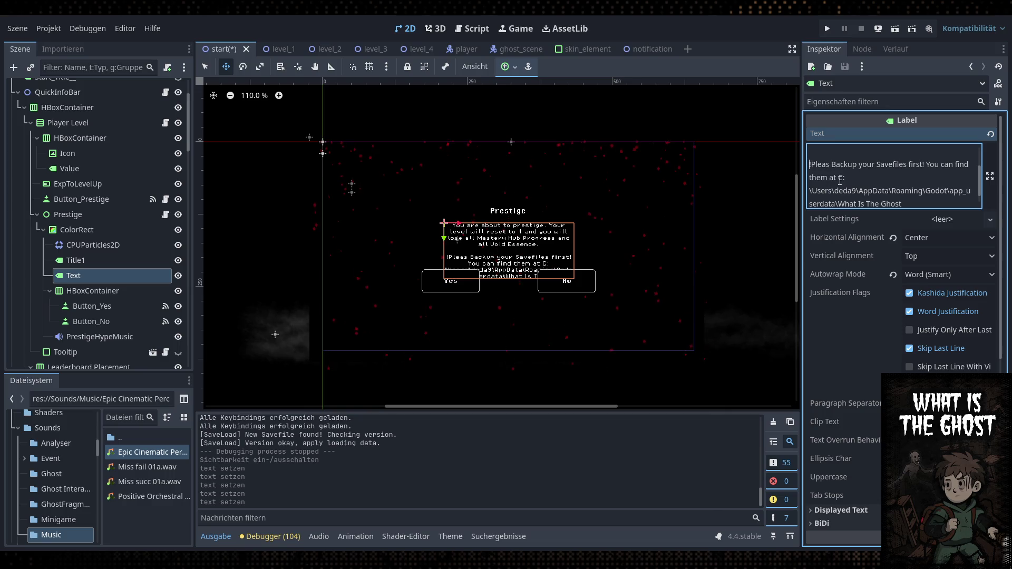
left_click(839, 179)
key("Return")
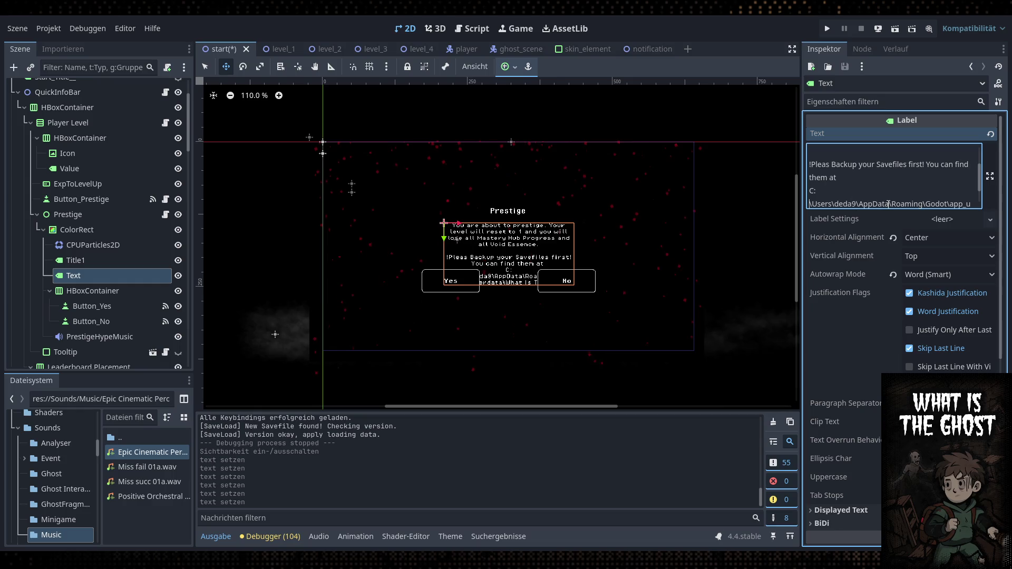
left_click_drag(891, 204, 810, 191)
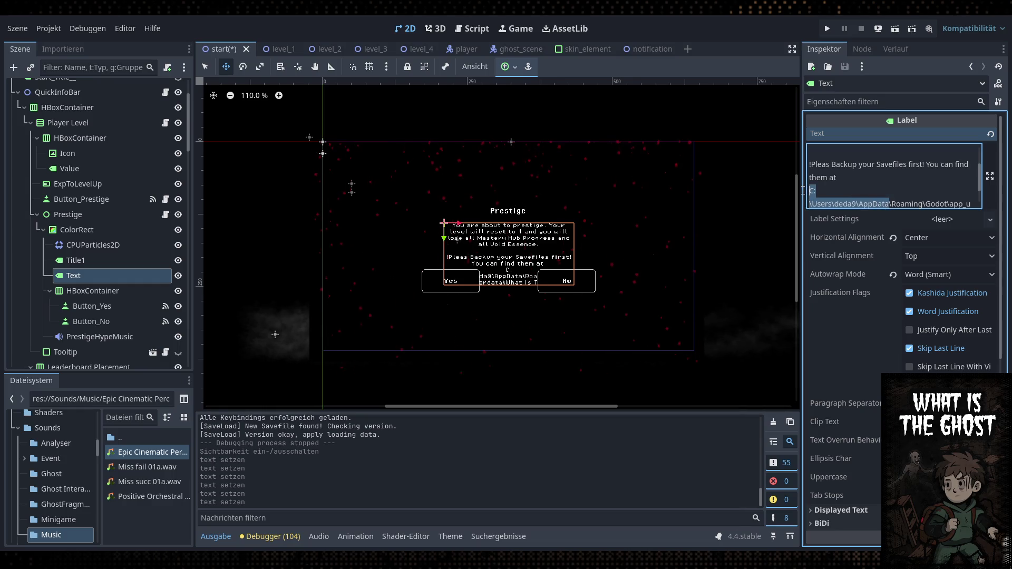
key("BackSpace")
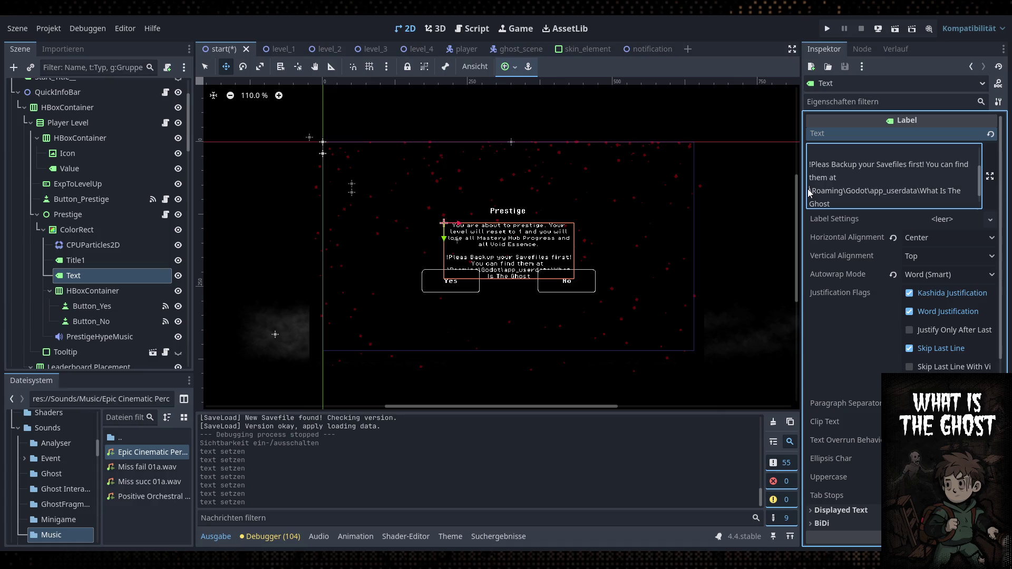
type("%appdat")
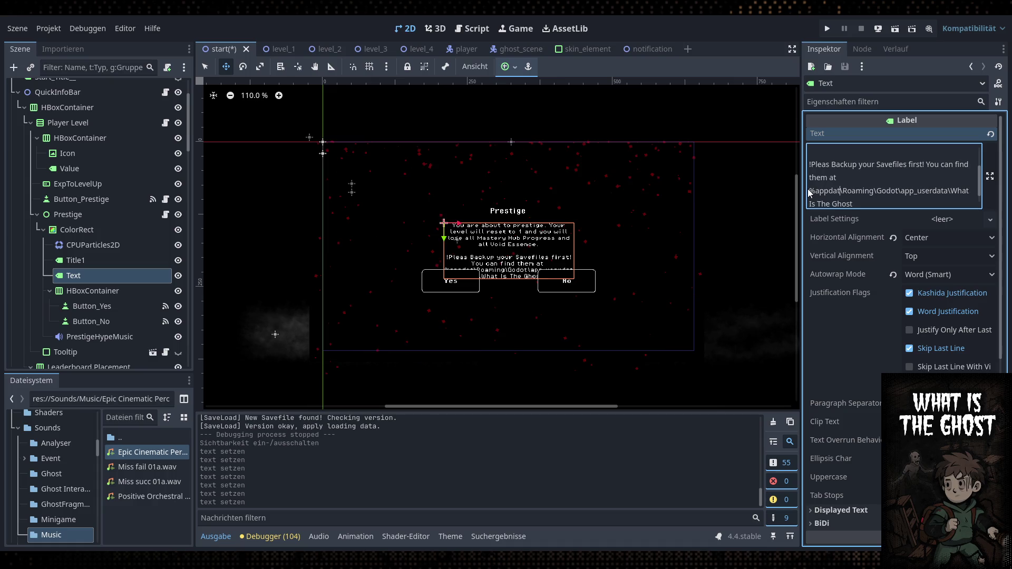
type("a%")
type("%")
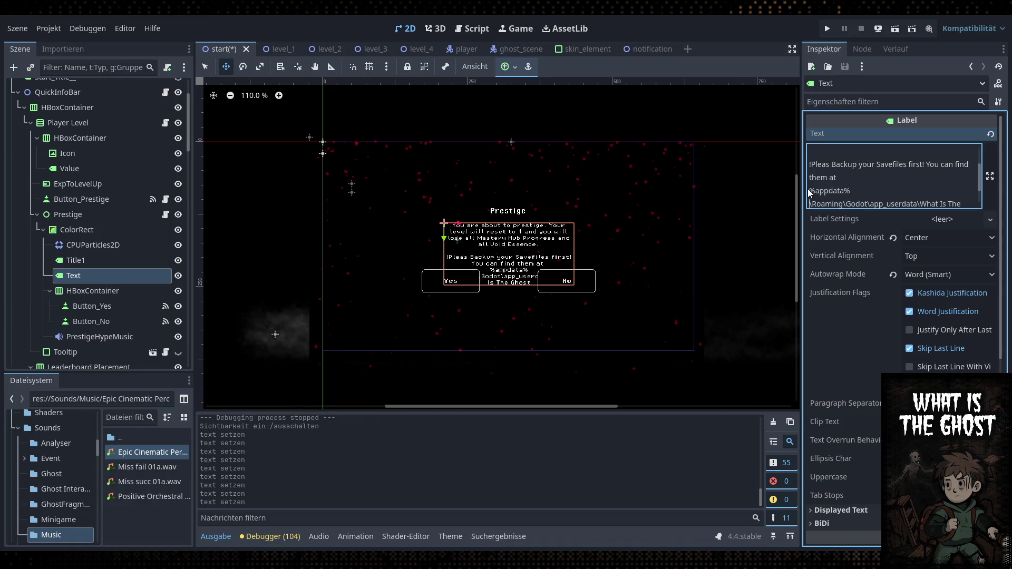
key("BackSpace")
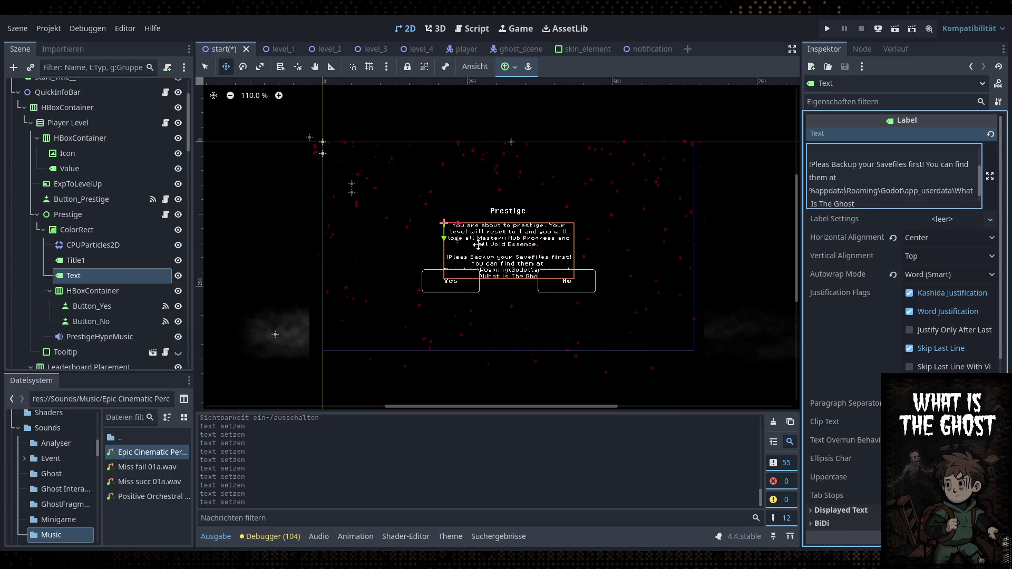
Raise Title1 and Text 35 px, cut the backup note from Text, and duplicate Text below the buttons
left_click(119, 261, "ctrl")
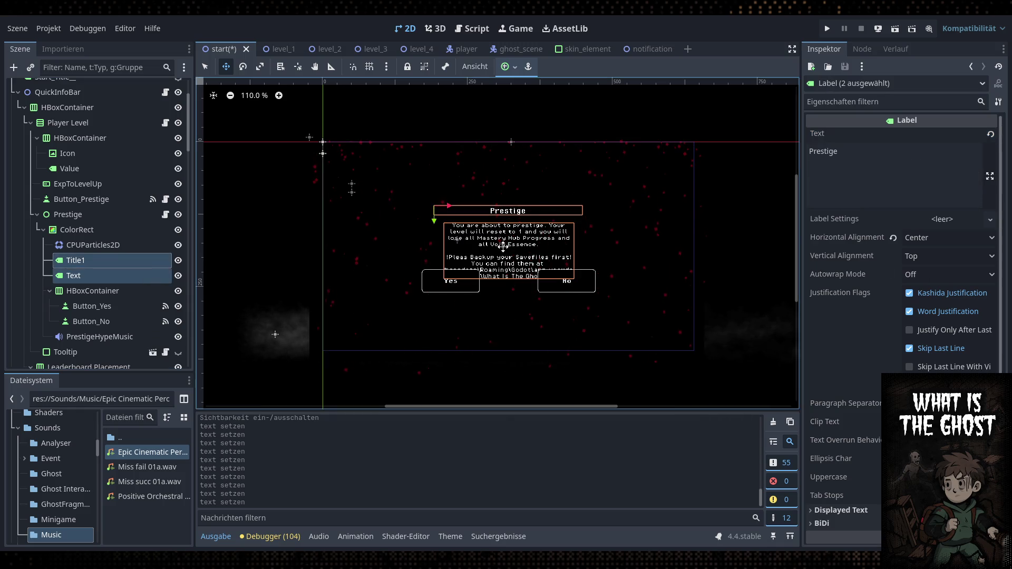
mouse_move(434, 221)
left_mouse_down()
mouse_move(434, 200)
mouse_move(435, 229)
left_mouse_up()
left_click(113, 276)
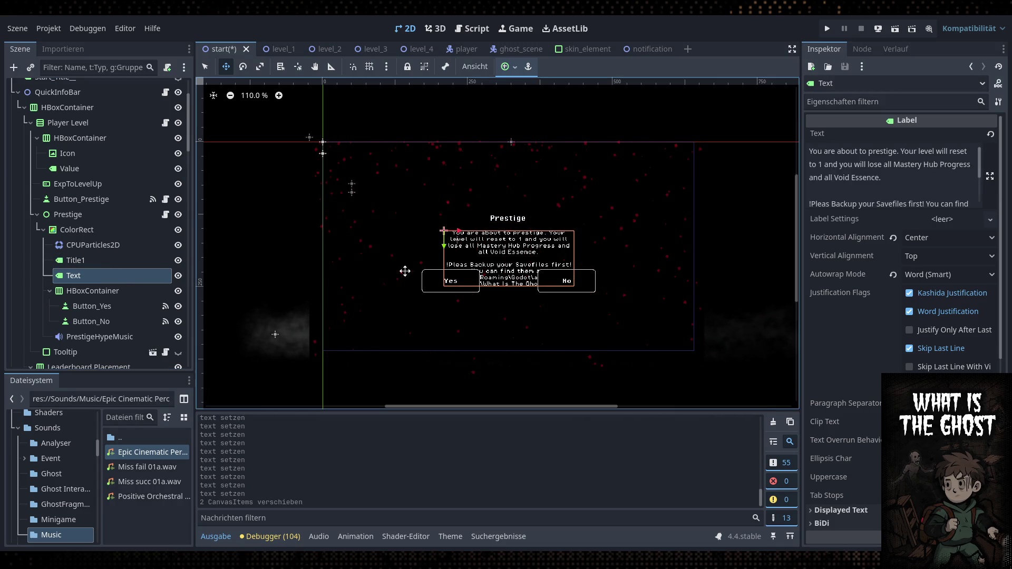
left_click(823, 179)
scroll(823, 179, "down", 2)
mouse_move(863, 204)
left_mouse_down()
mouse_move(810, 175)
mouse_move(811, 153)
left_mouse_up()
key("BackSpace")
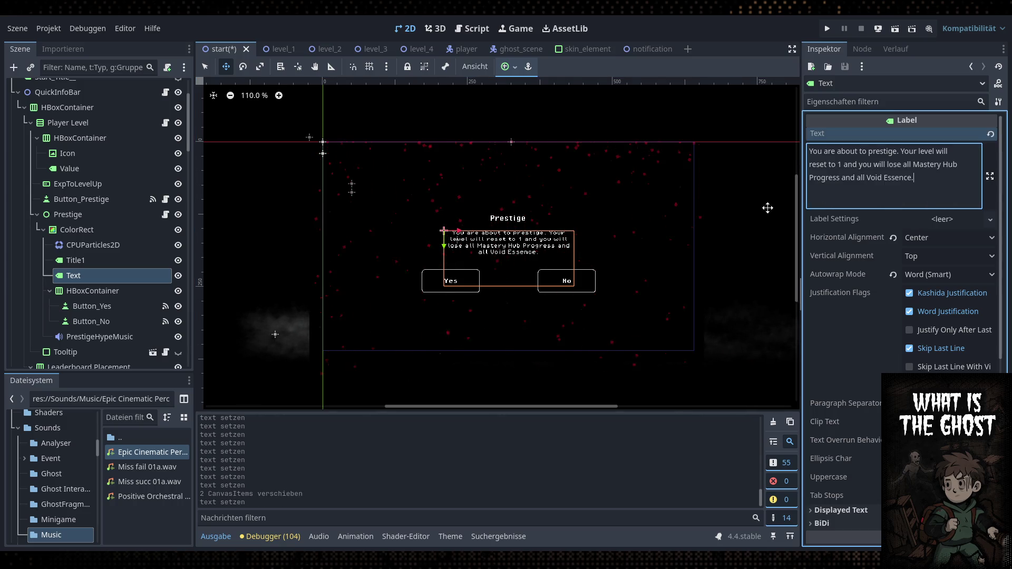
key("ctrl+d")
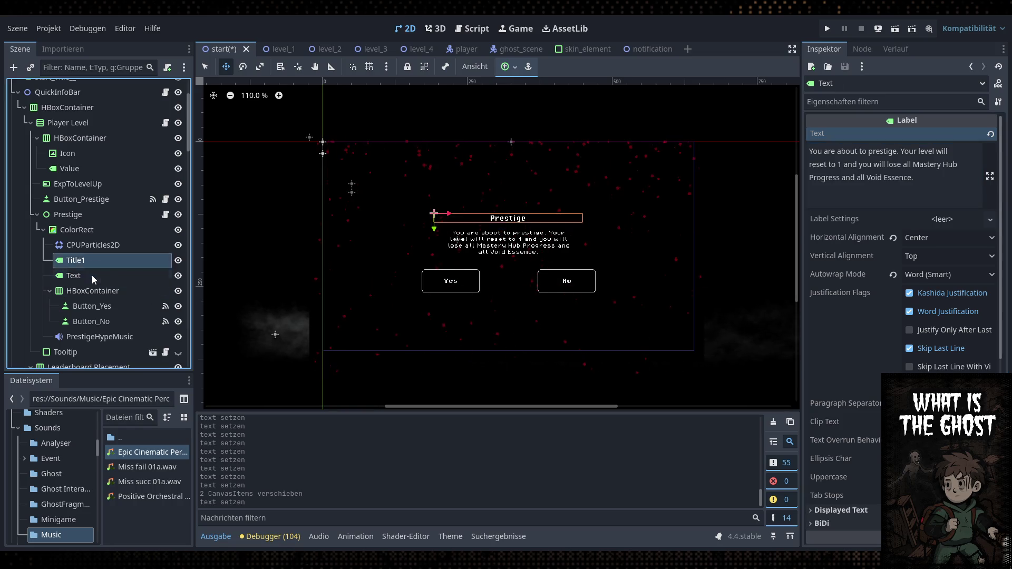
left_click_drag(444, 248, 444, 321)
Replace Text2's content with the pasted backup note, joining the appdata path onto the same line
left_click(896, 164)
key("ctrl+a")
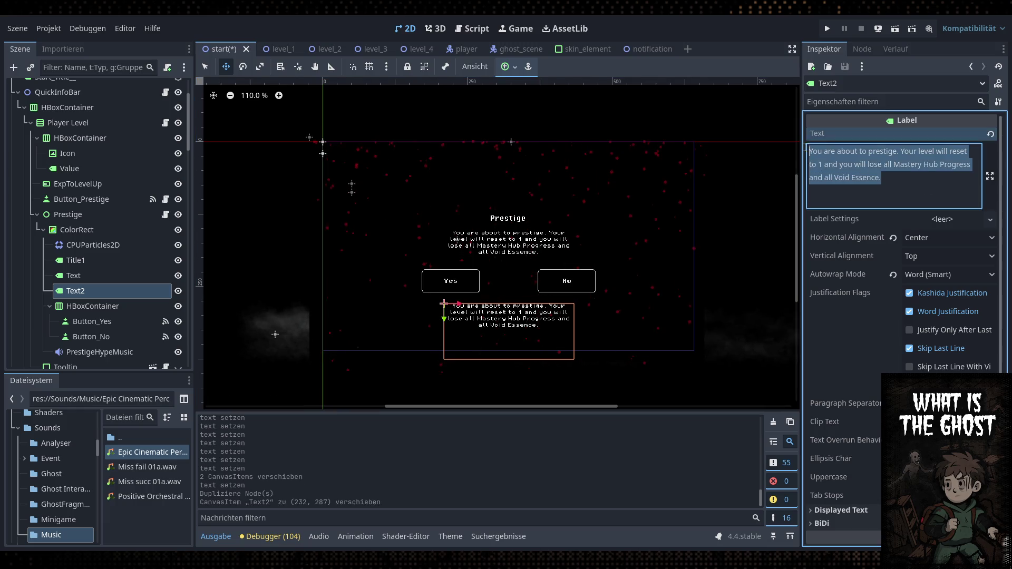
type("!Pleas Backup your Savefiles first! You can find them at %appdata\\Roaming\\Godot\\app_userdata\\What Is The Ghost")
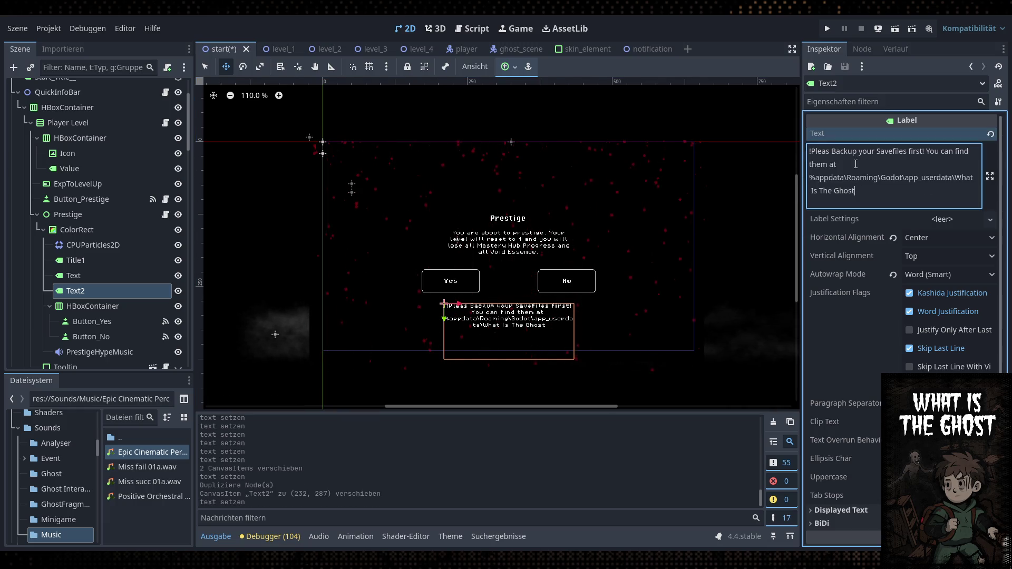
left_click(811, 178)
key("Return")
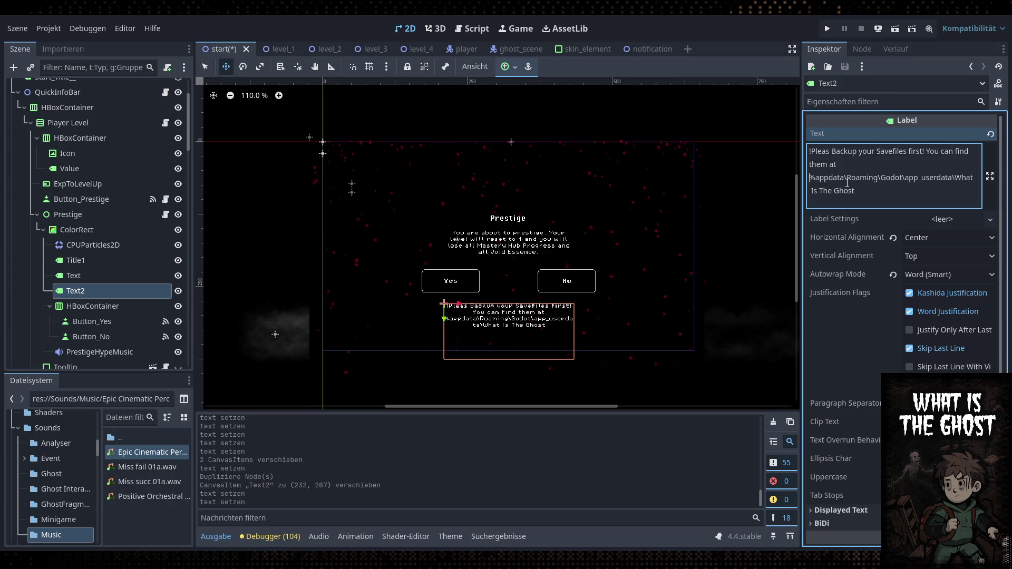
key("BackSpace")
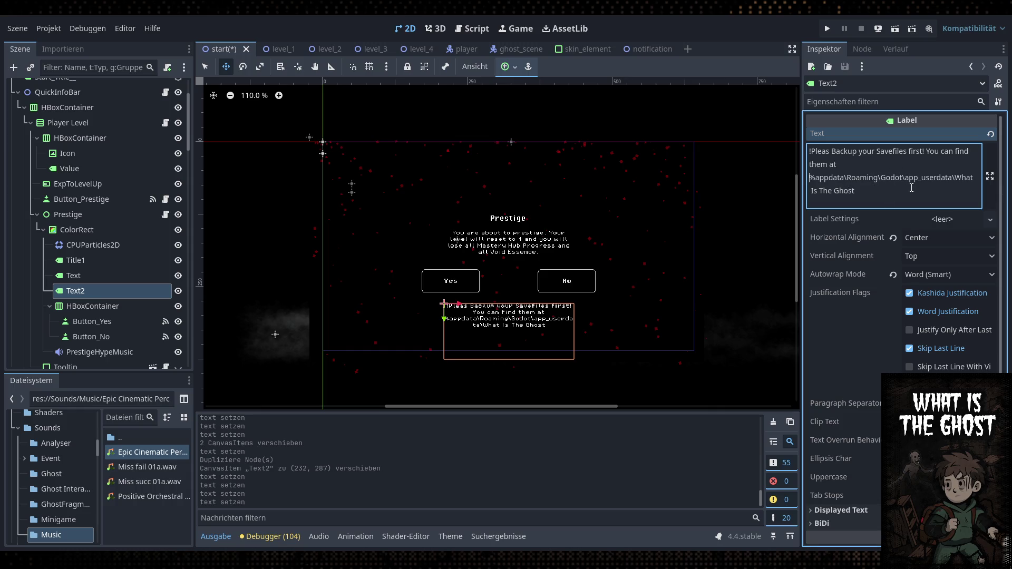
Widen the Text2 box so the note fits on two lines, and save the scene
left_click(205, 67)
left_click_drag(441, 332, 418, 332)
left_click_drag(577, 331, 668, 331)
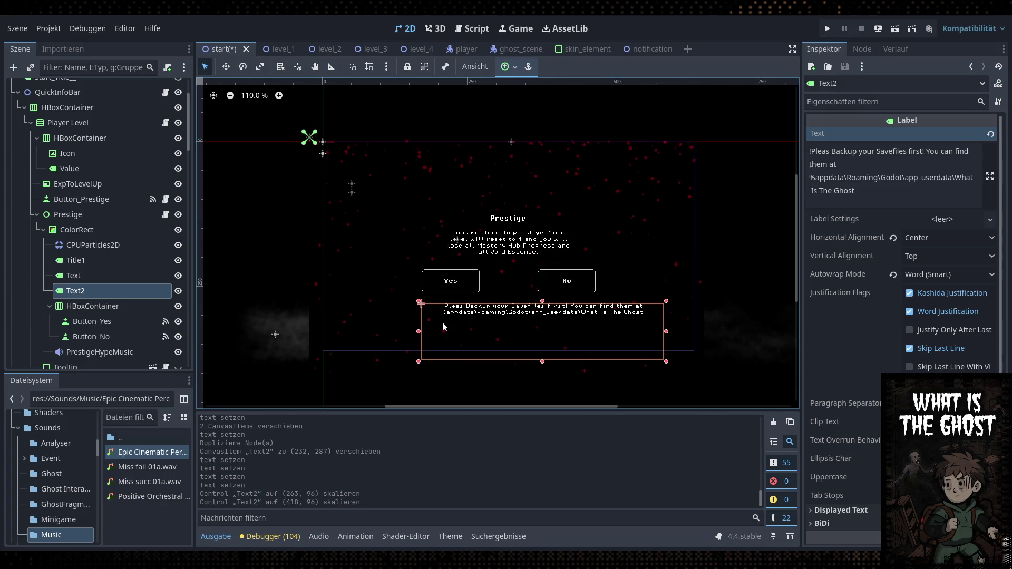
left_click_drag(419, 331, 356, 332)
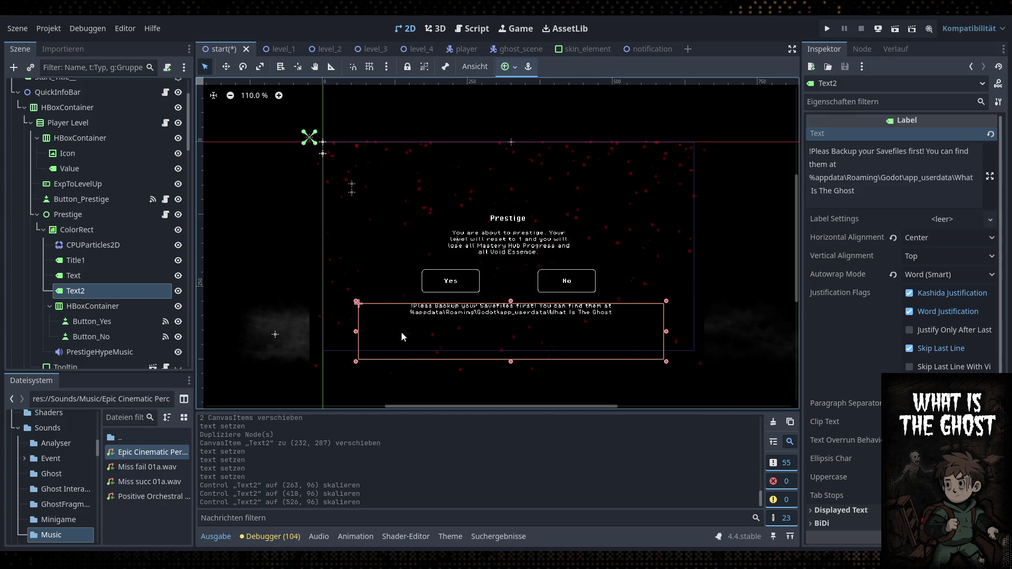
left_click_drag(511, 301, 511, 303)
key("ctrl+s")
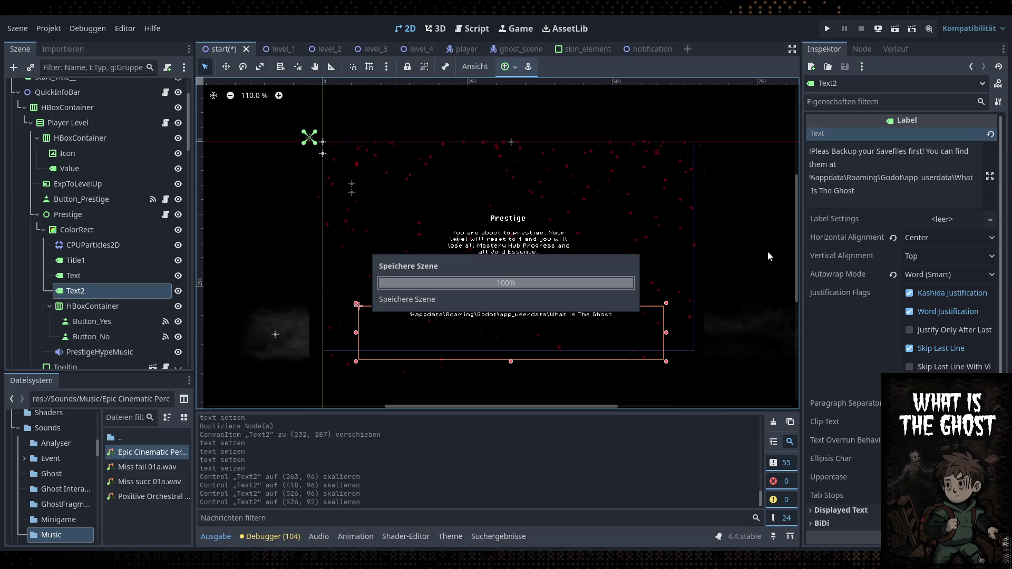
Correct the typo 'Pleas' to 'Please' in the Text2 warning
left_click(836, 151)
type("e")
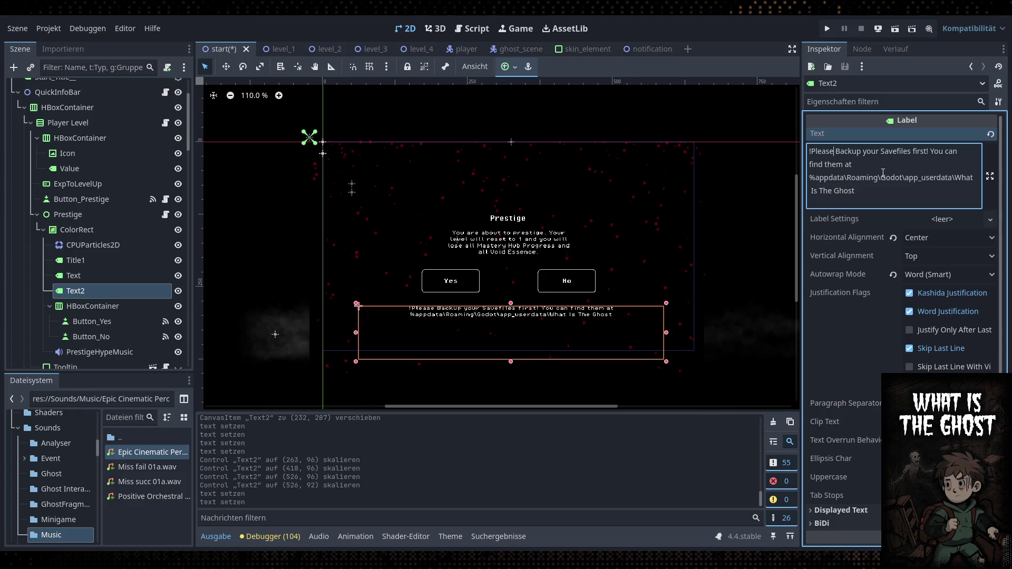
left_click(932, 151)
Start 'You can find them at' on its own line directly under the backup request
key("Return")
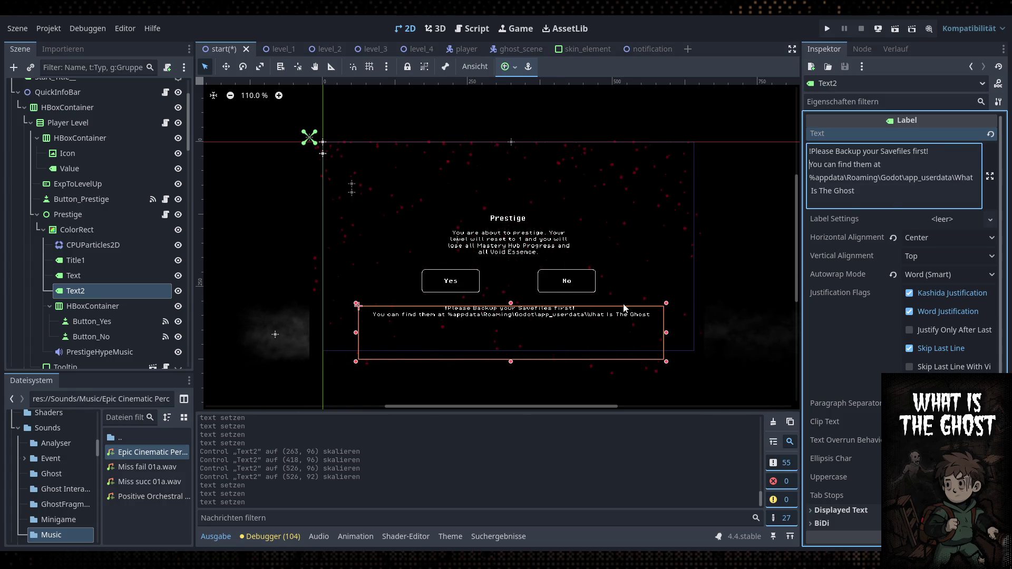
key("Return")
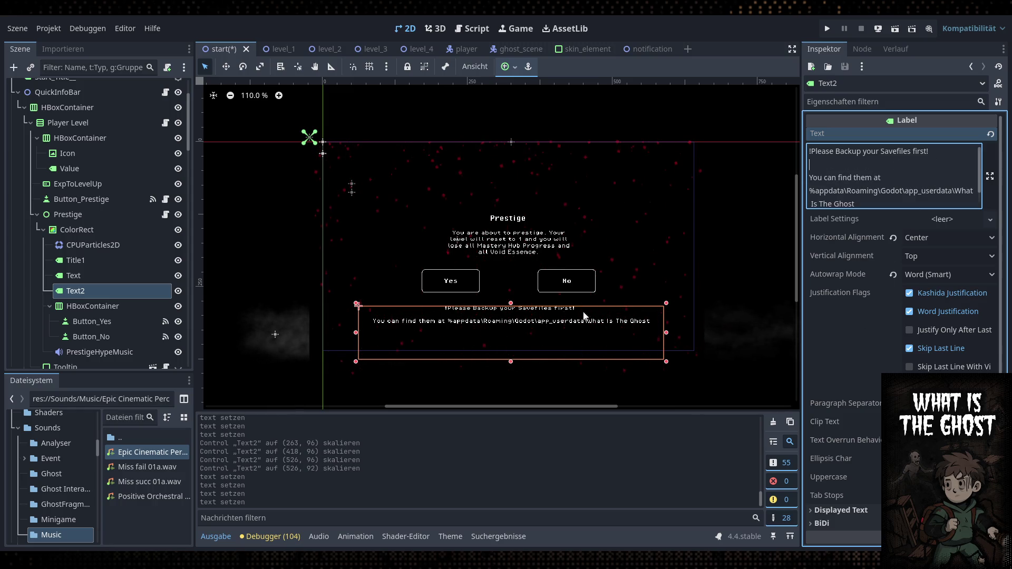
left_click(68, 108)
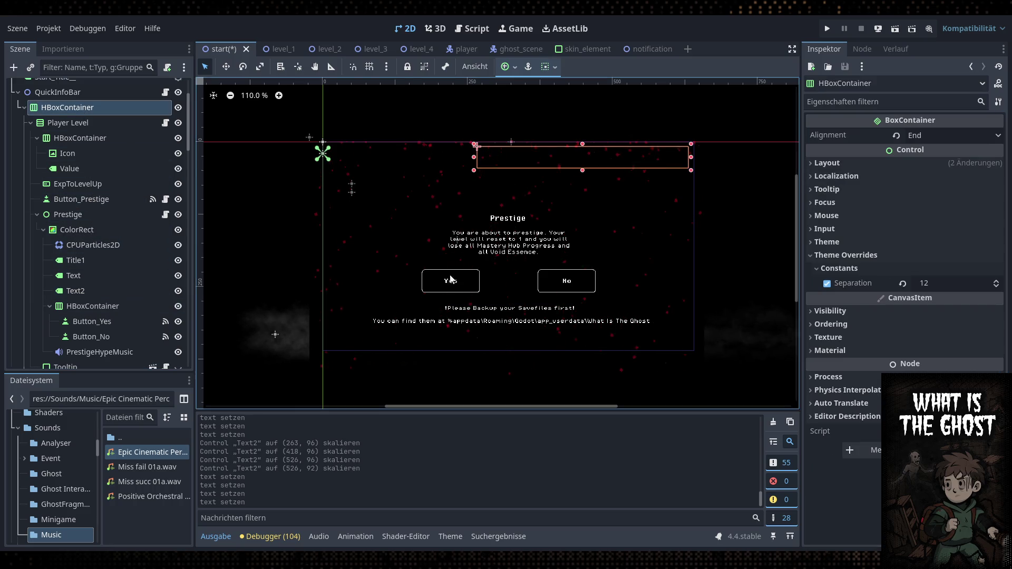
left_click(103, 295)
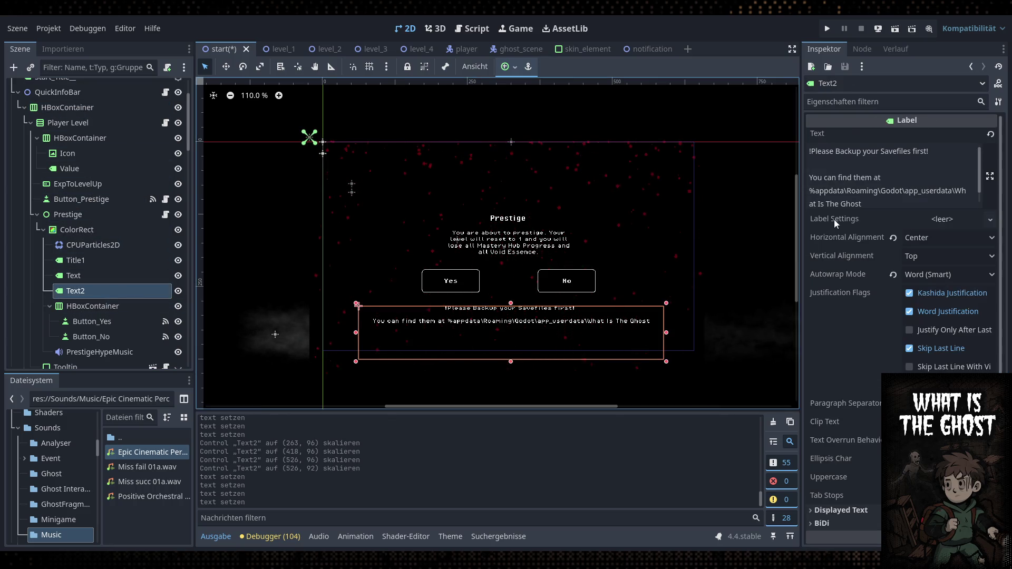
left_click(896, 158)
key("BackSpace")
Select the dialog's ColorRect, centre the Prestige dialog in the view, and reselect Text2
left_click(120, 230)
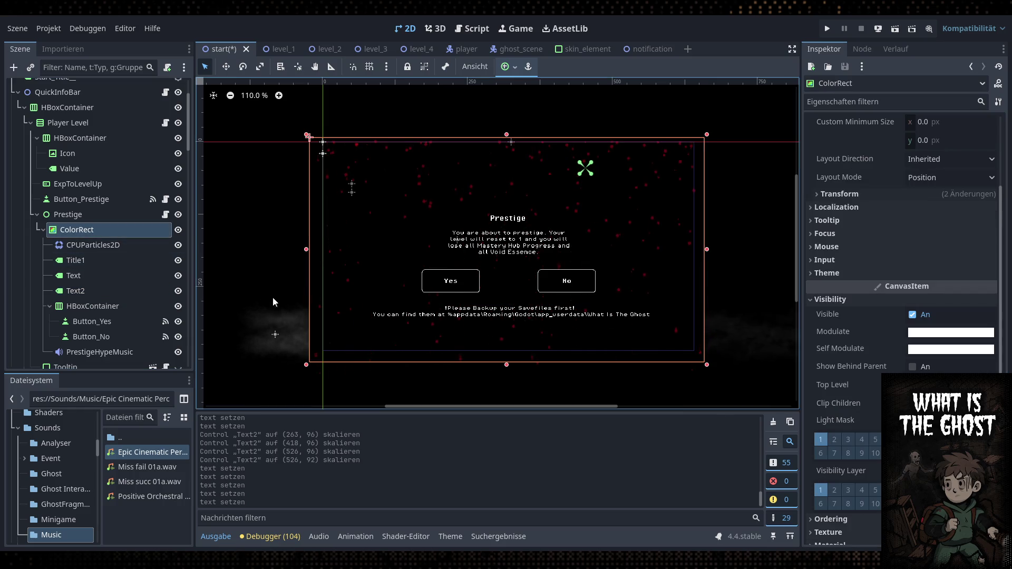
scroll(466, 327, "up", 4)
left_click_drag(552, 324, 505, 330)
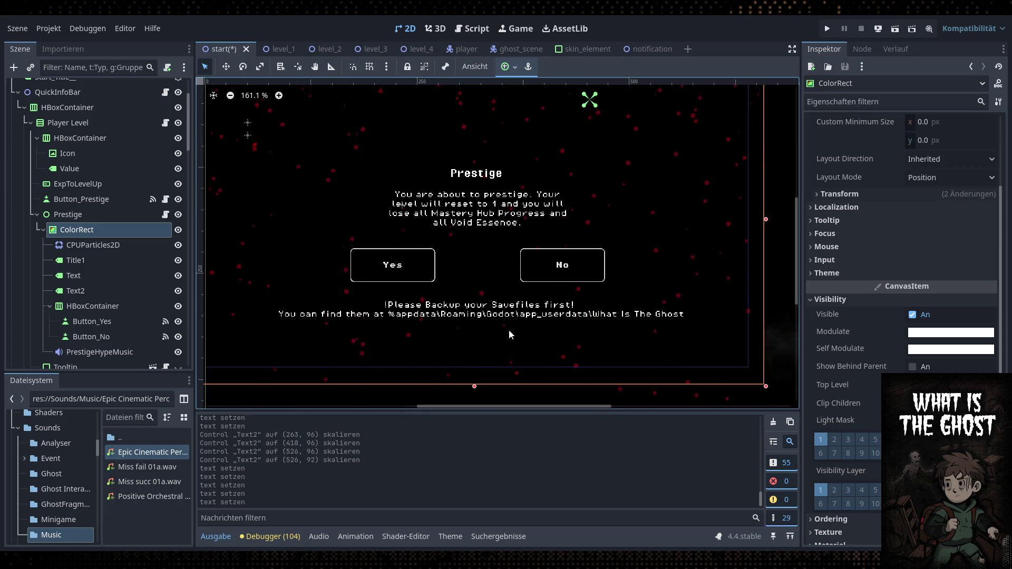
scroll(509, 330, "down", 2)
left_click(109, 292)
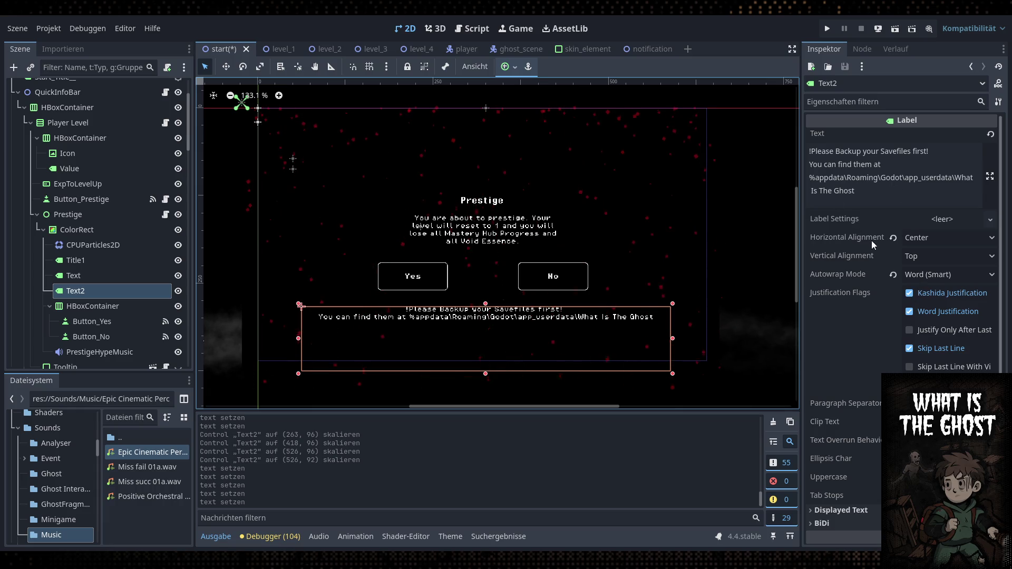
Expand Text2's Theme Overrides and Visibility settings and give it an orange Modulate colour
scroll(889, 277, "down", 5)
scroll(874, 383, "down", 1)
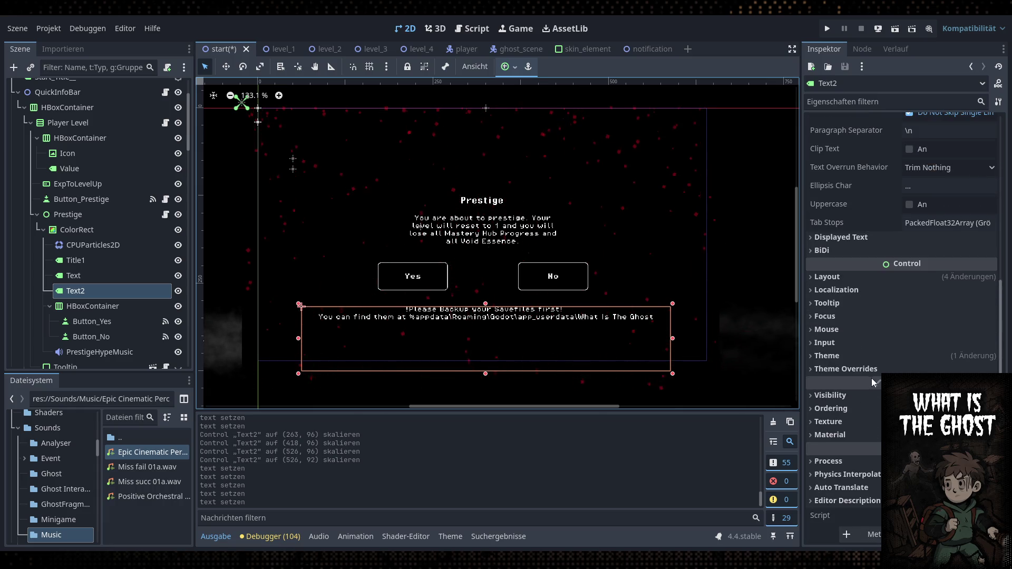
left_click(865, 370)
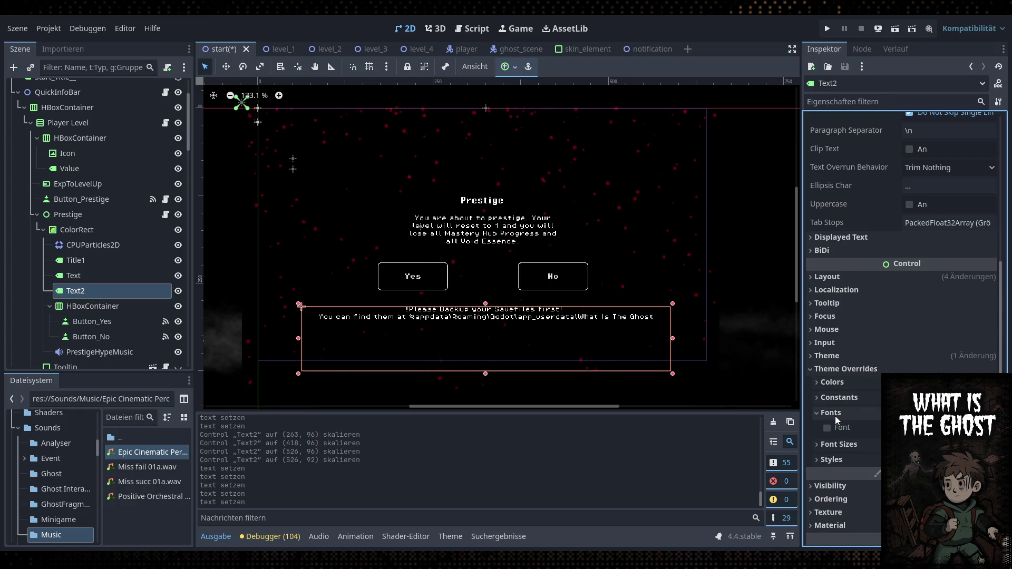
left_click(826, 428)
left_click(821, 427)
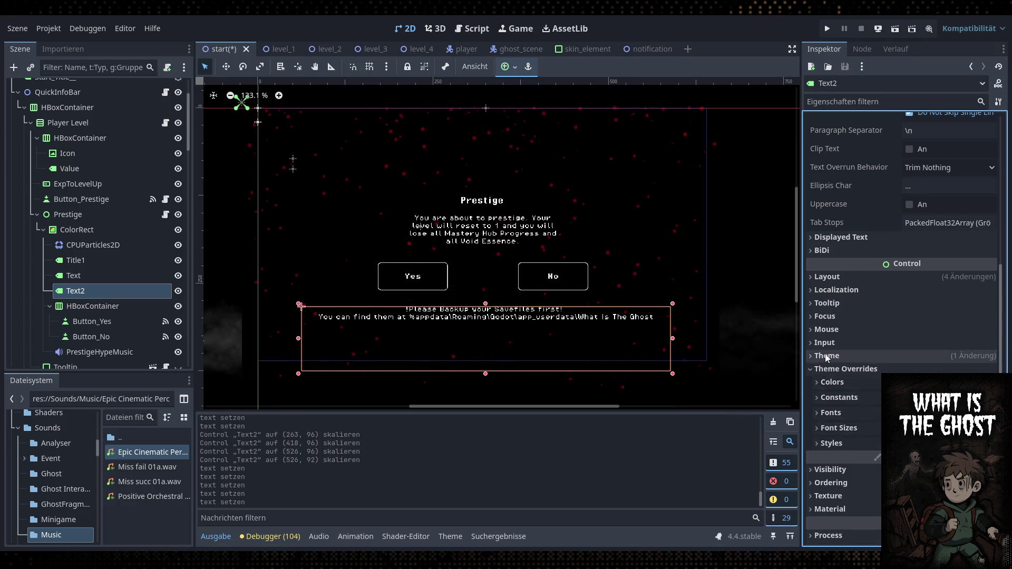
left_click(861, 471)
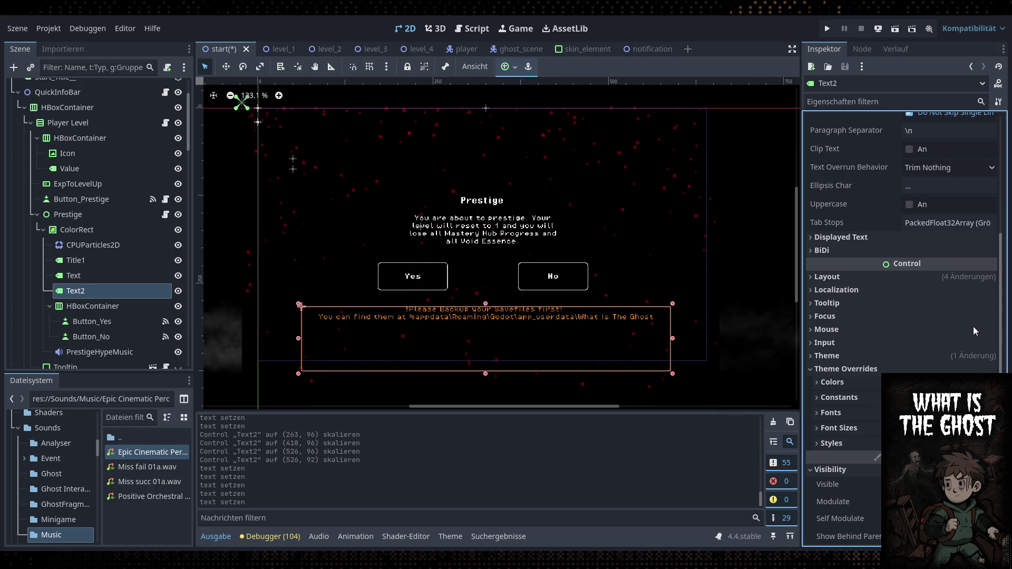
left_click(141, 260)
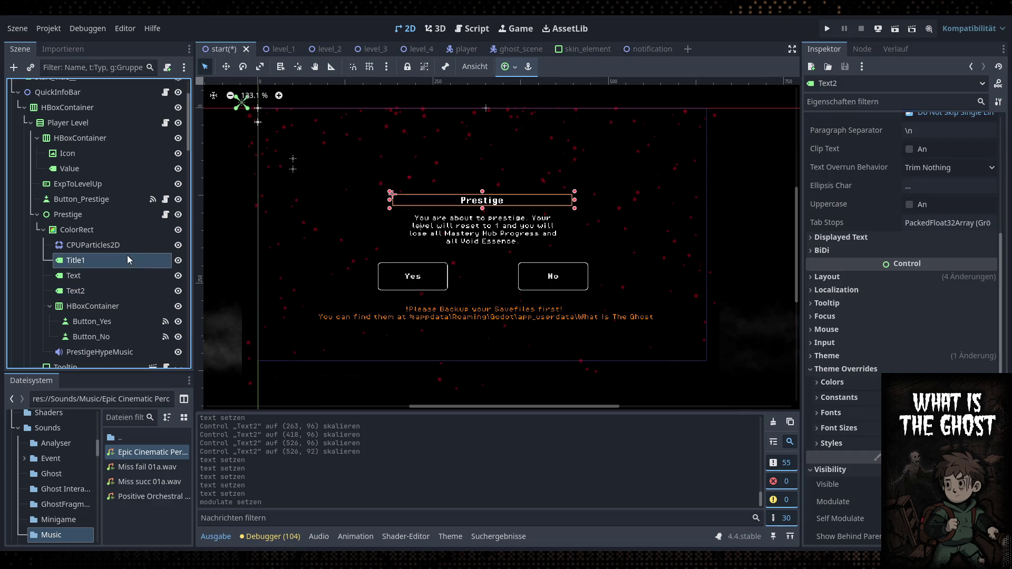
Save the scene and reselect the orange Text2 warning label
key("ctrl+s")
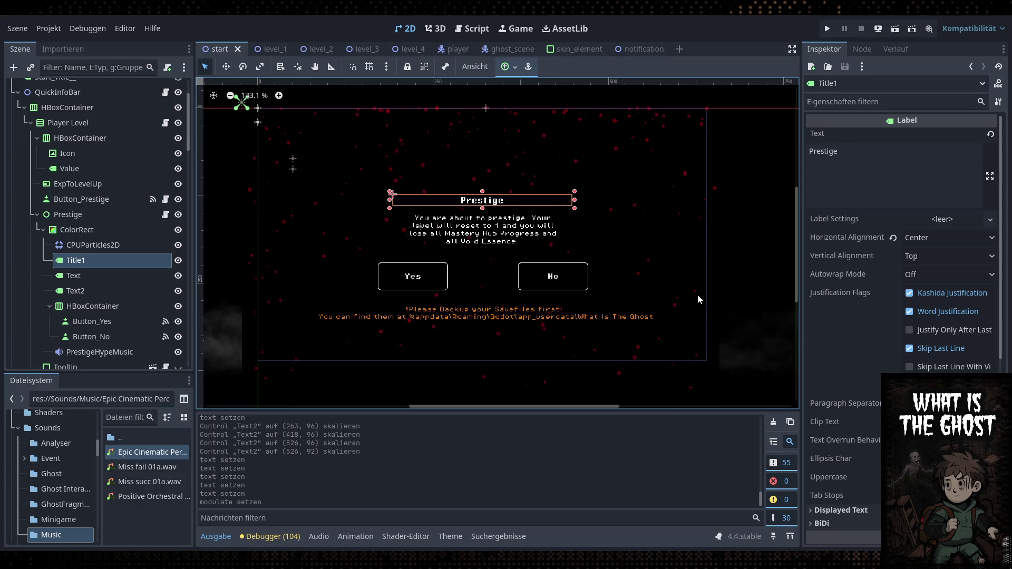
left_click(111, 275)
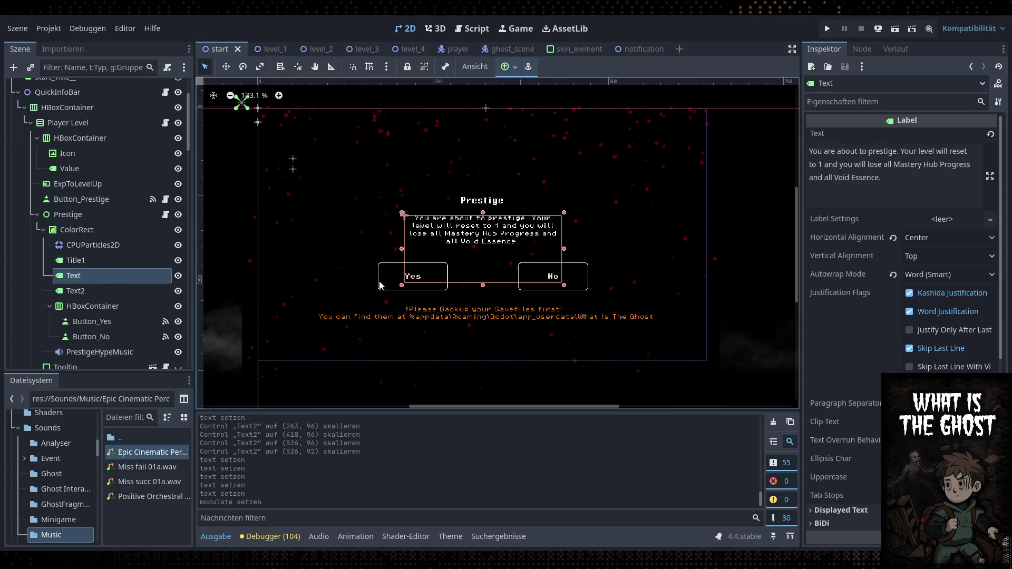
left_click(100, 291)
scroll(844, 197, "up", 5)
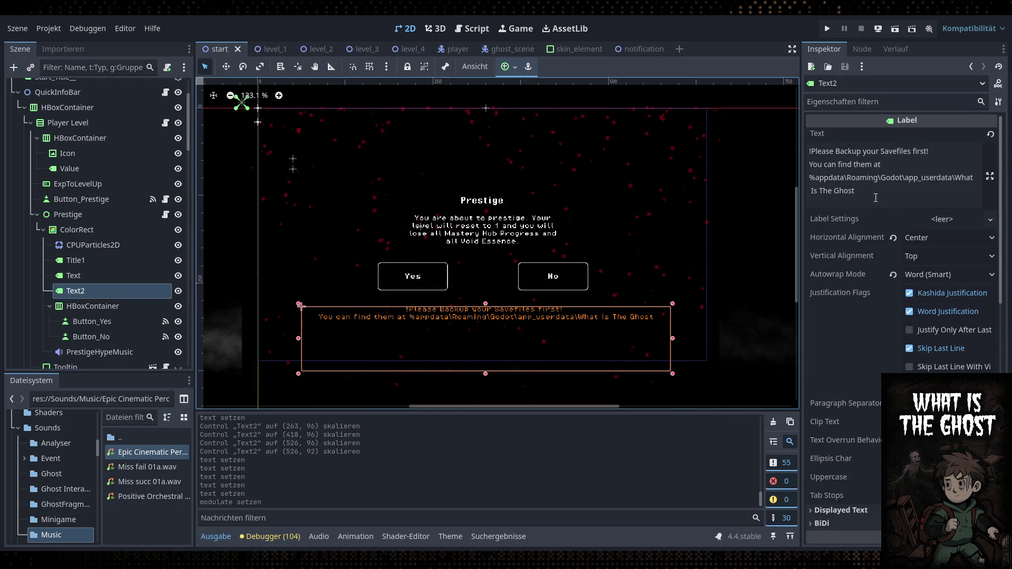
Move the appdata path below a blank line and add ':' after 'You can find them at'
left_click(897, 164)
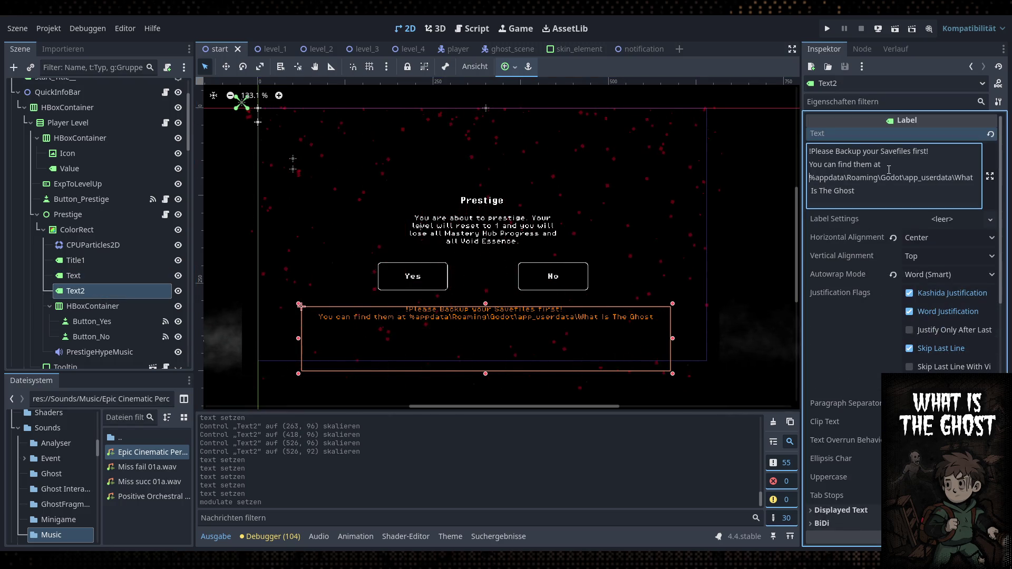
key("Return")
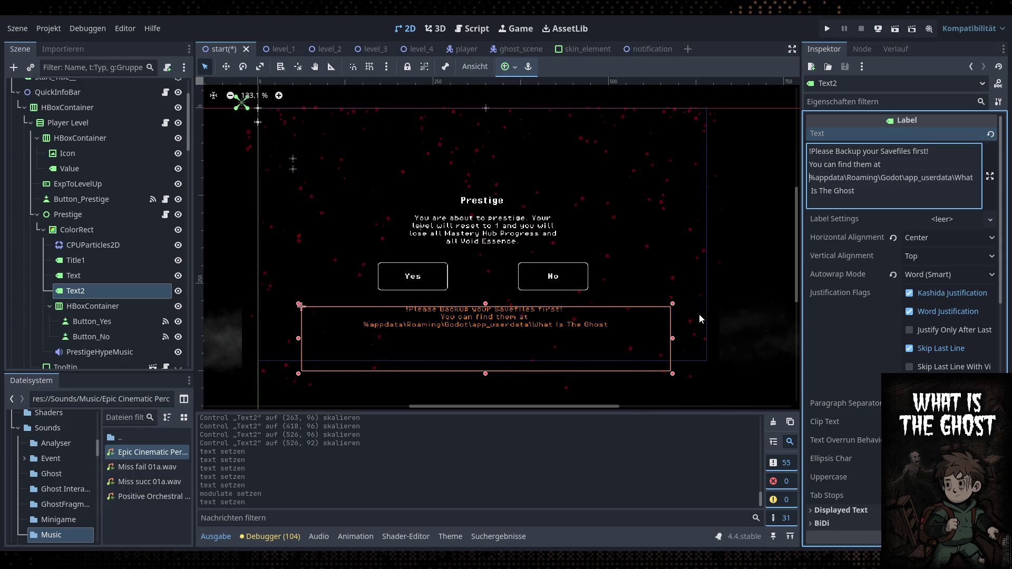
key("Return")
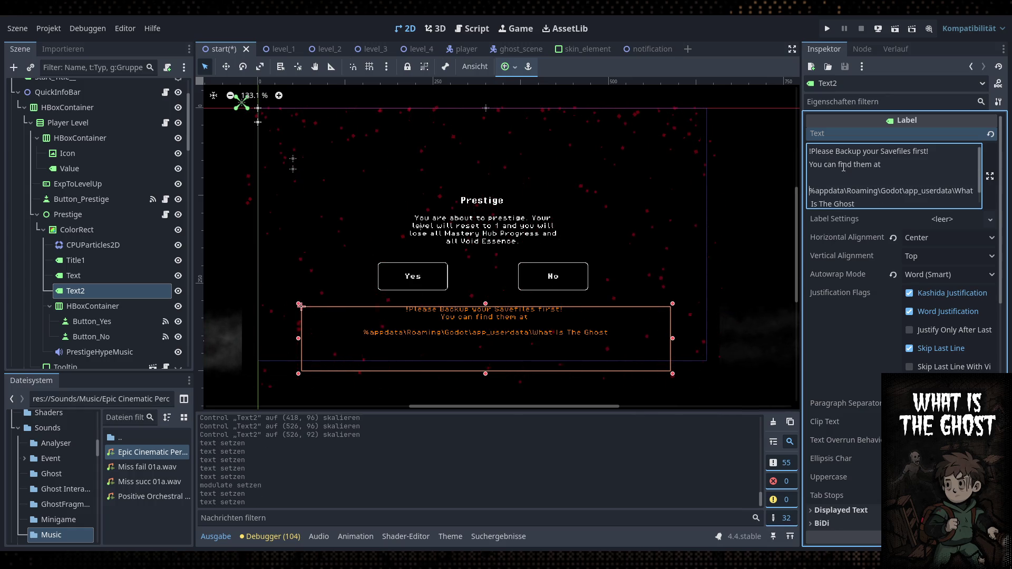
left_click(898, 163)
type(":")
left_click(122, 247)
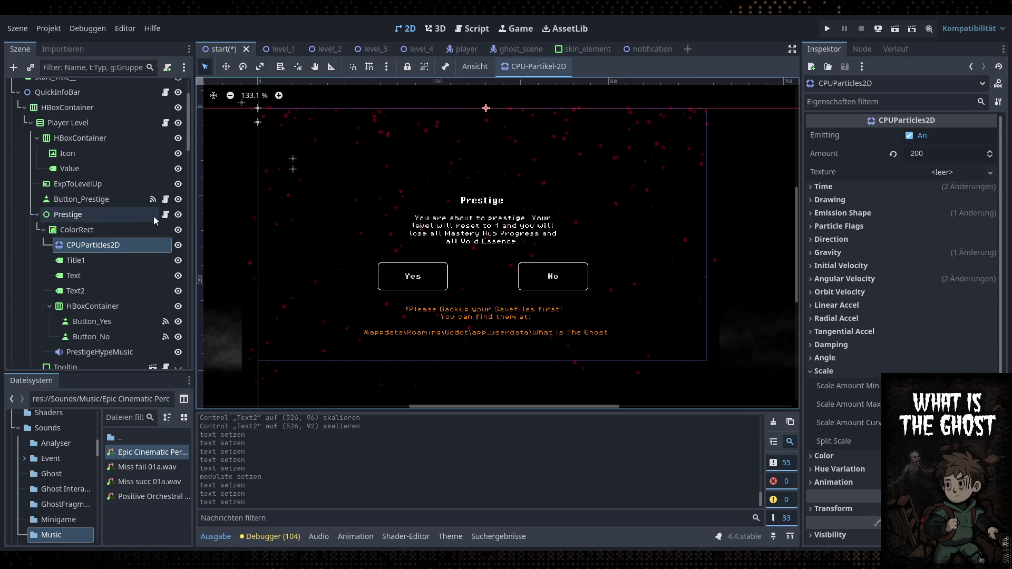
Move Title1 through Button_No up 32 px with the Move tool
left_click(113, 255)
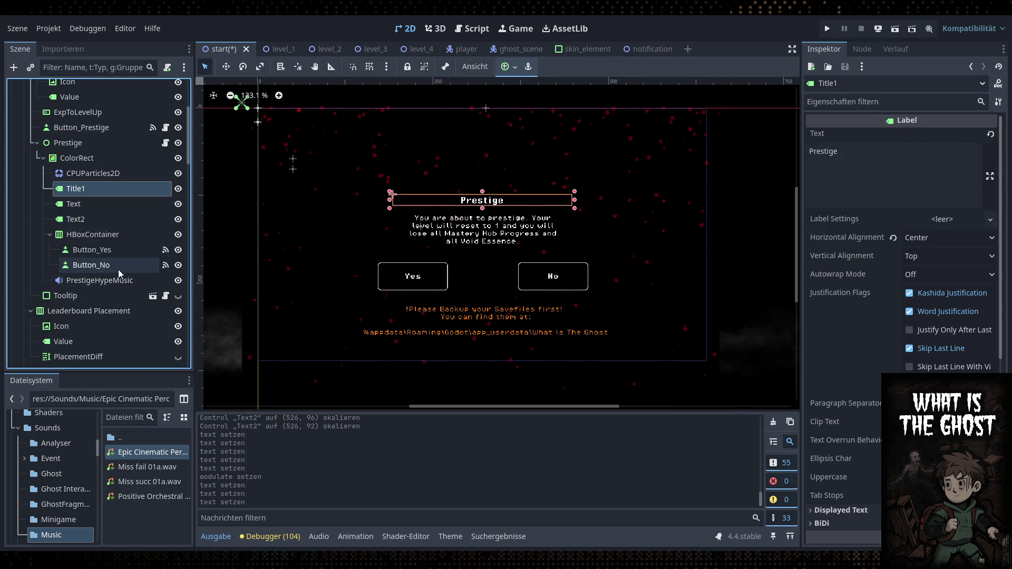
left_click(118, 266, "shift")
left_click(225, 66)
left_click_drag(392, 207, 393, 176)
Select the Prestige node, save the start scene, and return to the script workspace
left_click(68, 143)
scroll(392, 215, "down", 1)
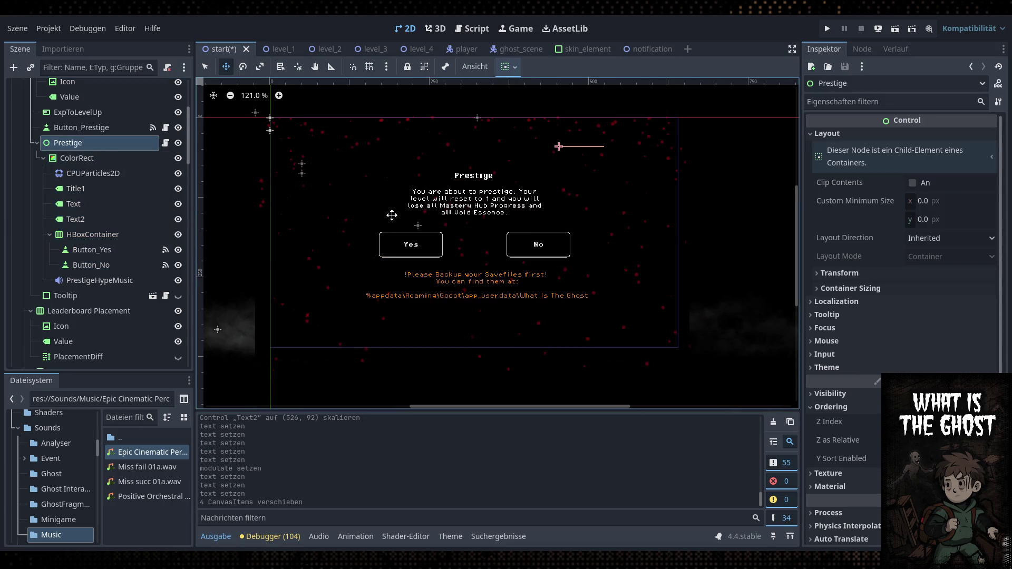
scroll(474, 243, "right", 2)
scroll(474, 243, "up", 1)
scroll(565, 276, "left", 1)
key("ctrl+s")
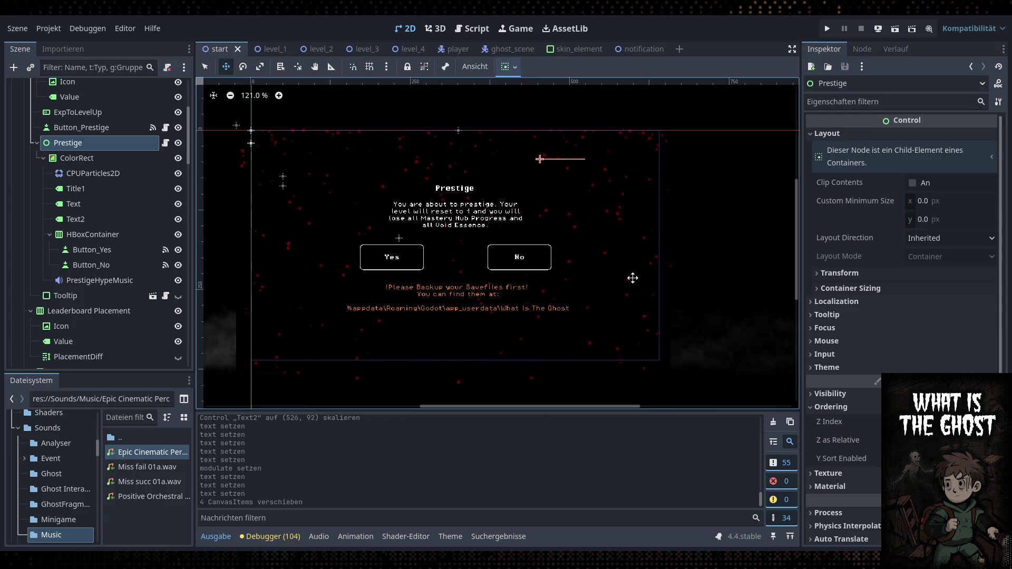
left_click(472, 29)
In cheat_console.gd, make cheat 4 set Demo_Build false, Demo_Playtest true and reload the scene, then save
mouse_move(518, 386)
left_mouse_down()
mouse_move(761, 389)
mouse_move(519, 389)
left_mouse_up()
double_click(276, 79)
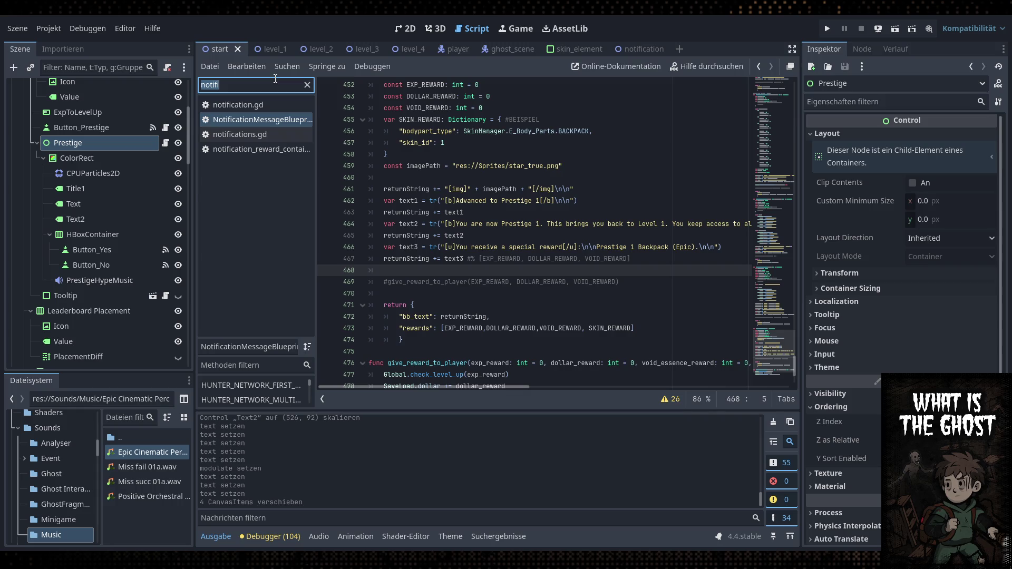
type("chea")
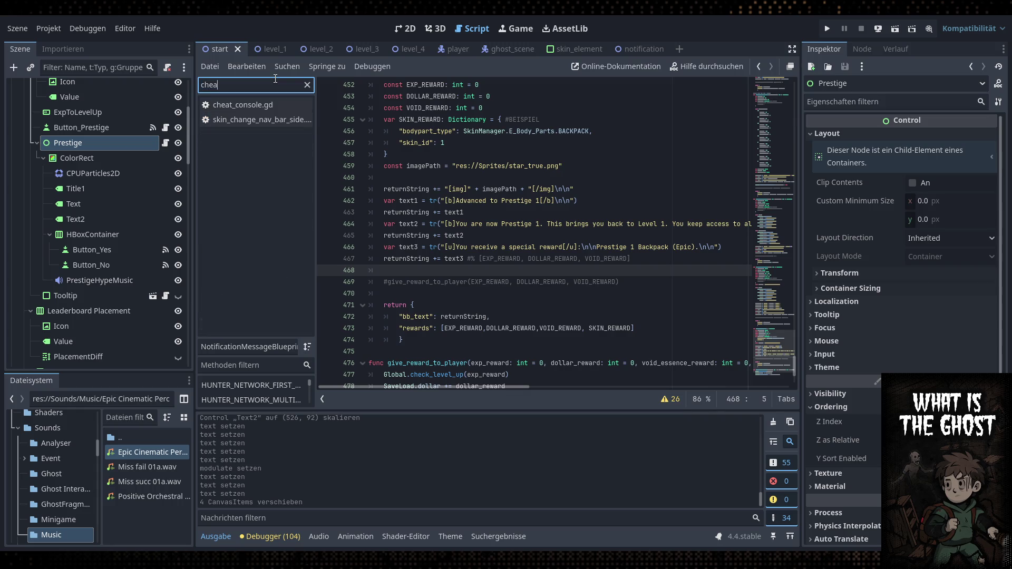
key("Down")
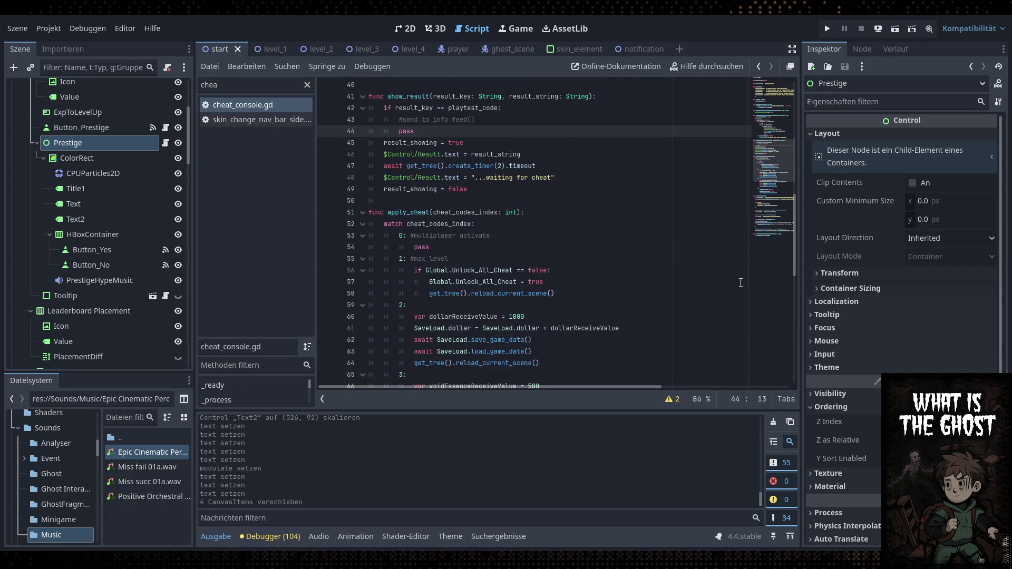
mouse_move(795, 250)
left_mouse_down()
mouse_move(798, 336)
mouse_move(805, 280)
left_mouse_up()
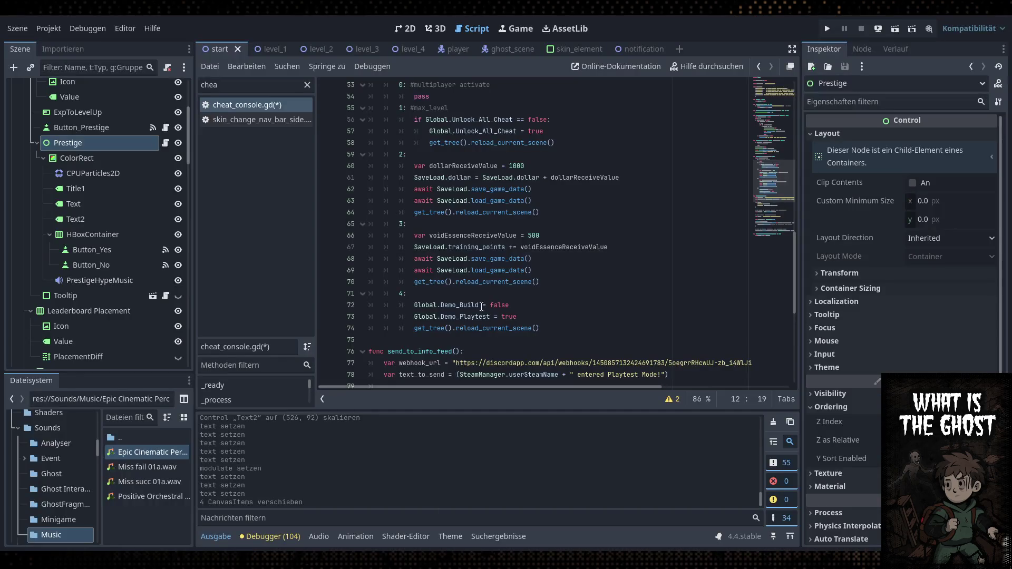
key("ctrl+s")
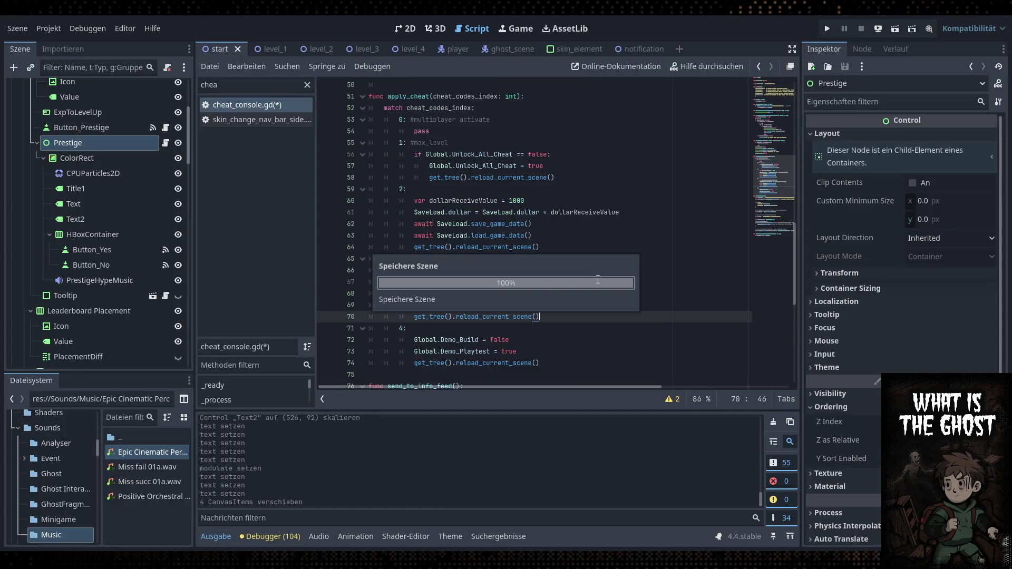
Replace the script list filter with 'globa'
left_click(285, 119)
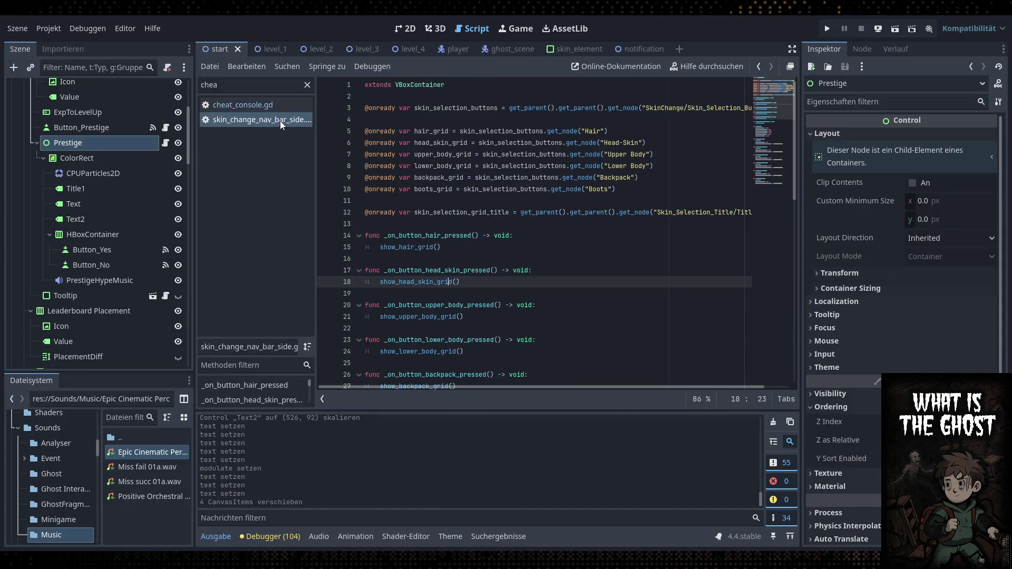
left_click(307, 85)
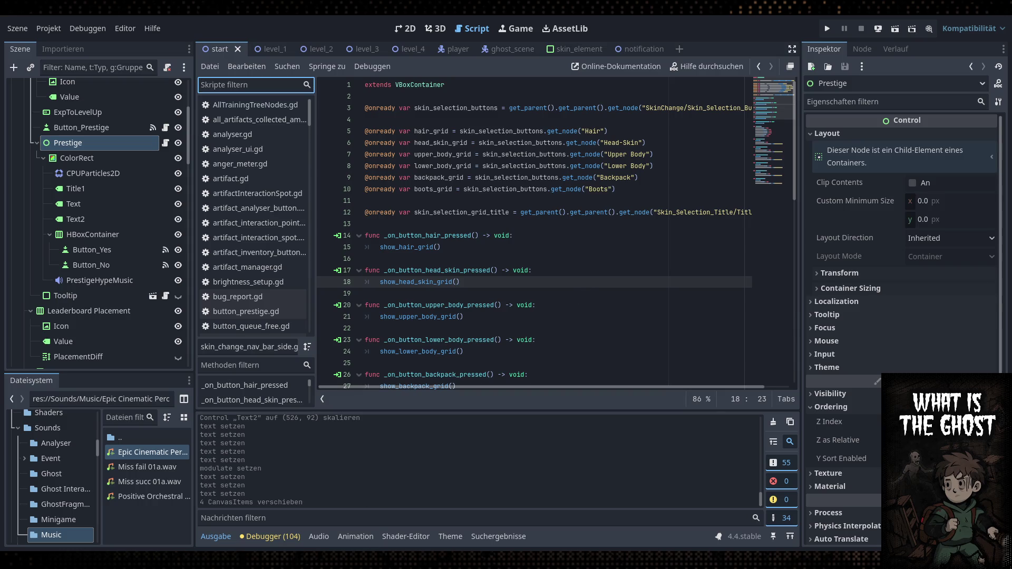
type("globa")
Hide the 'CHEAT HAHA' Button_Exit2 under Start > HBoxContainer, collapsing QuickInfoBar first
scroll(86, 190, "up", 5)
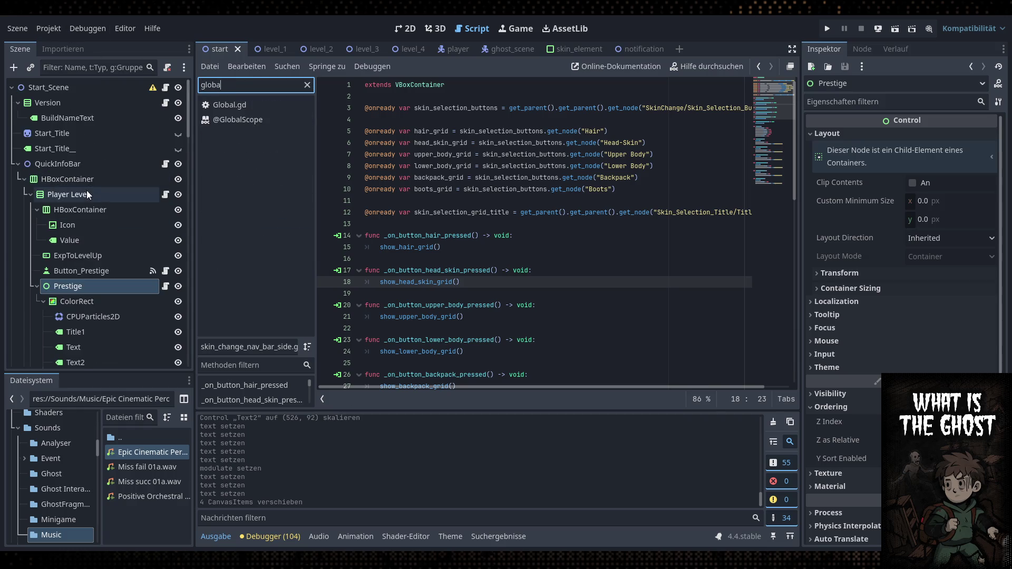
left_click(18, 164)
left_click(18, 241)
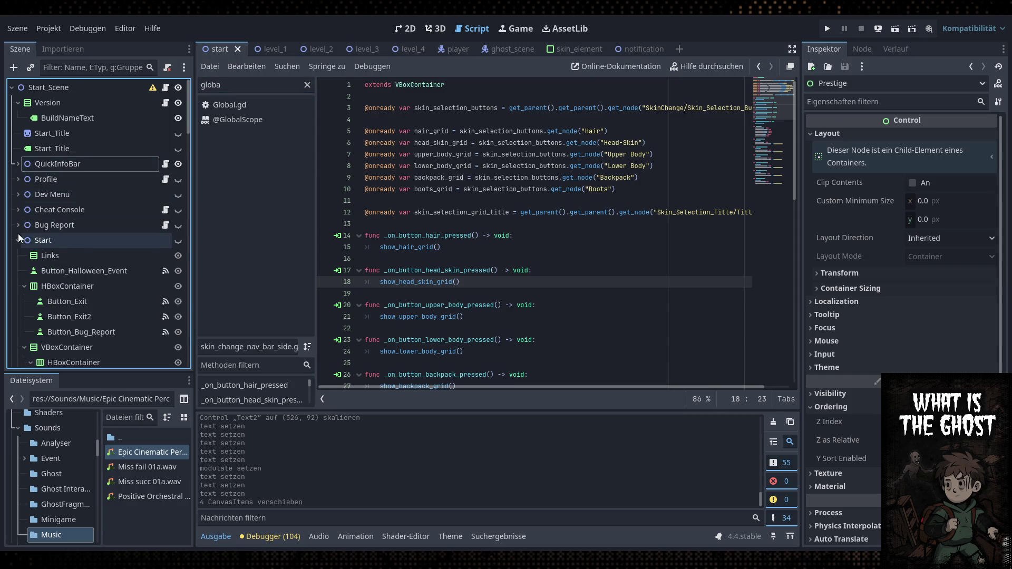
scroll(91, 264, "down", 3)
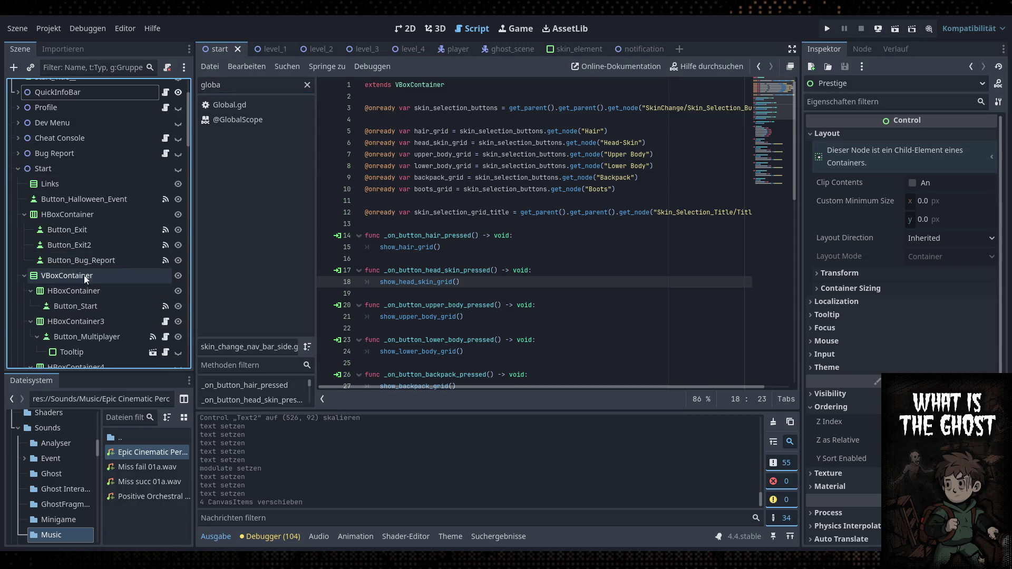
left_click(171, 247)
left_click(180, 245)
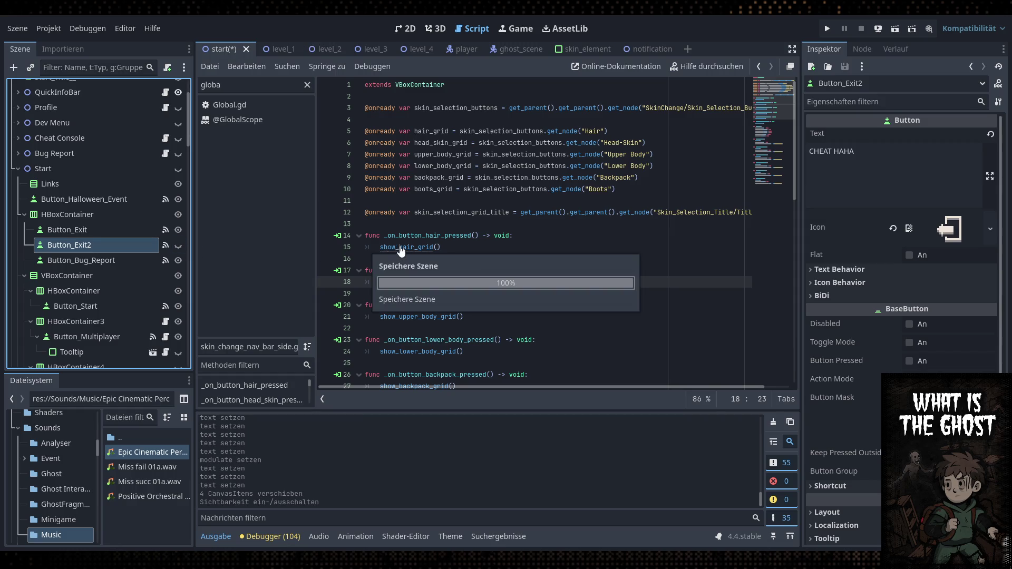
Open Global.gd at the Always_Ask_For_Brightness line
left_click(249, 104)
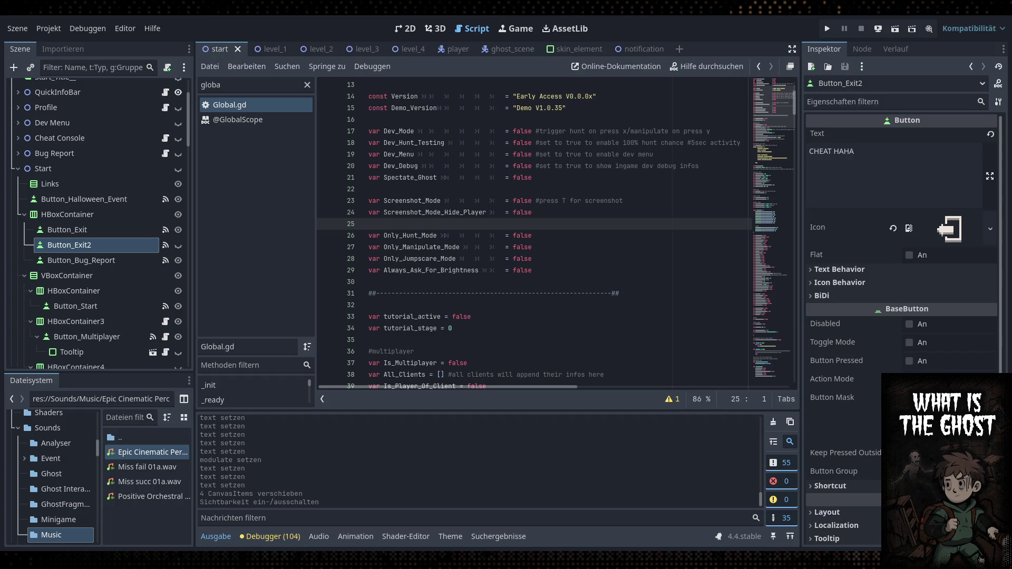
left_click(600, 271)
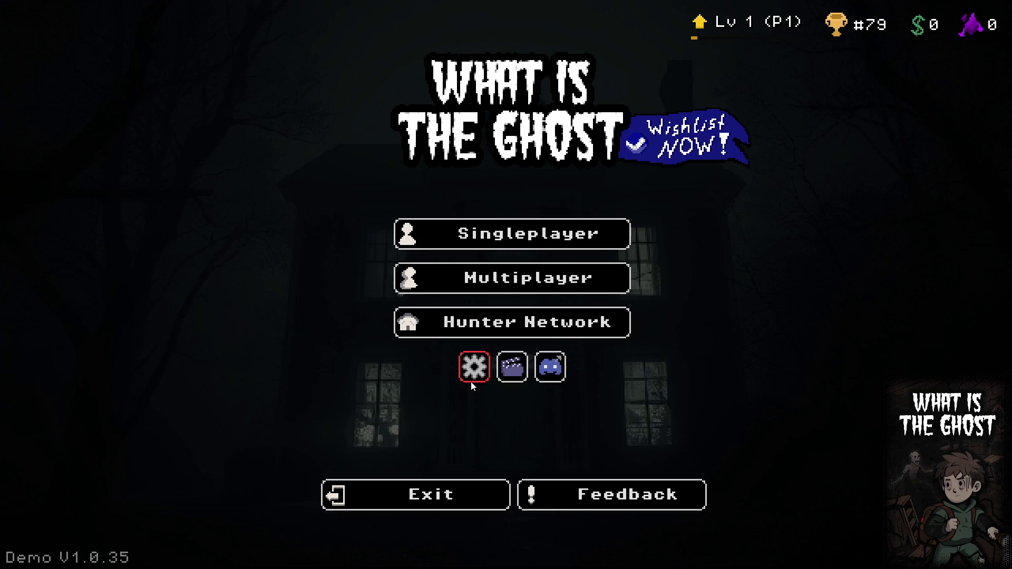
Enter the playtest_february cheat in the game's cheat console
key("grave")
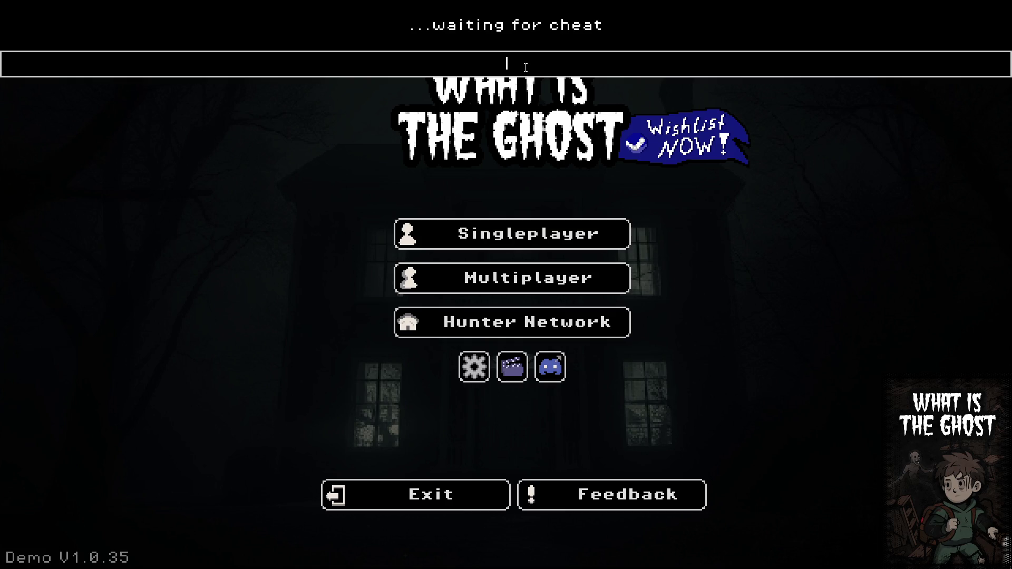
type("playtest_fe")
type("bruary")
key("Return")
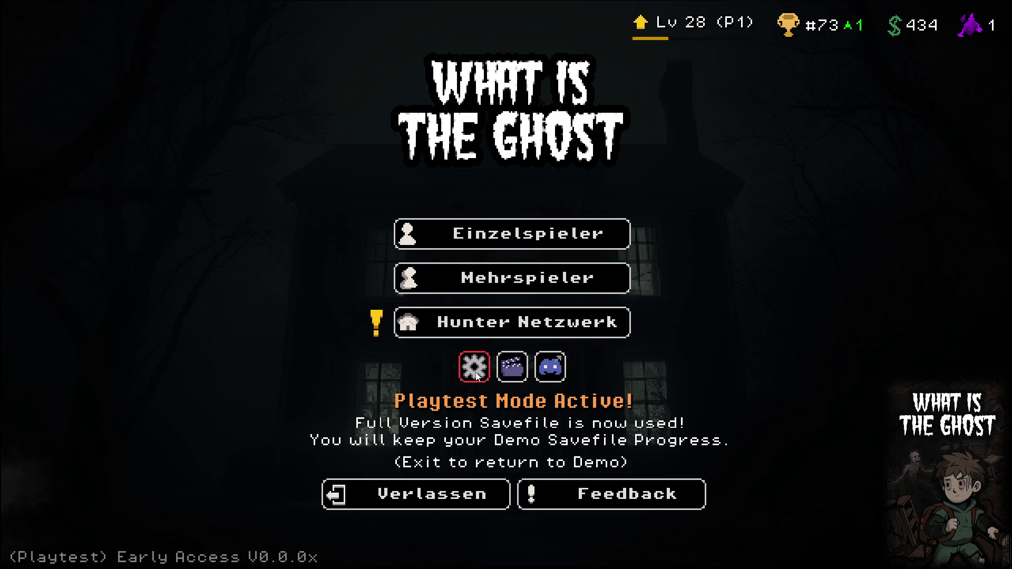
Browse the Hunter Netzwerk Quests, Mastery Hub and Geister Wiki pages, then quit the game
left_click(490, 325)
left_click(158, 139)
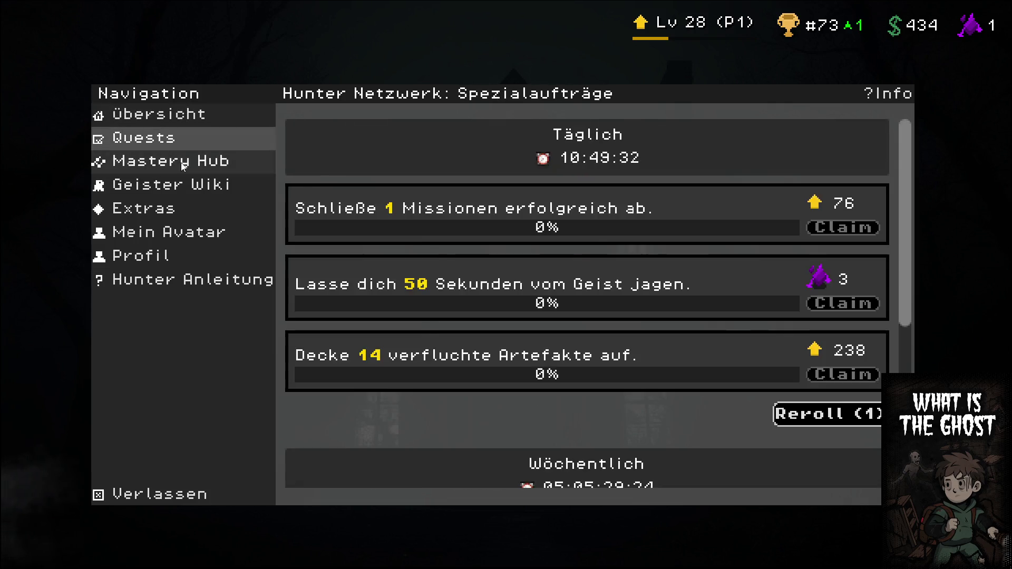
left_click(183, 162)
left_click(200, 185)
left_click(198, 137)
left_click(207, 115)
left_click(201, 500)
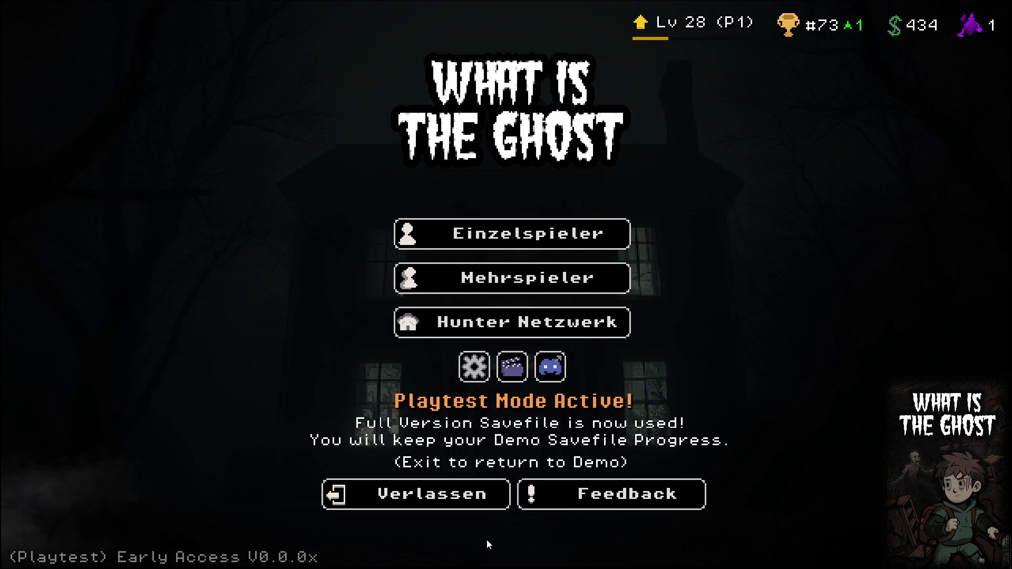
left_click(450, 504)
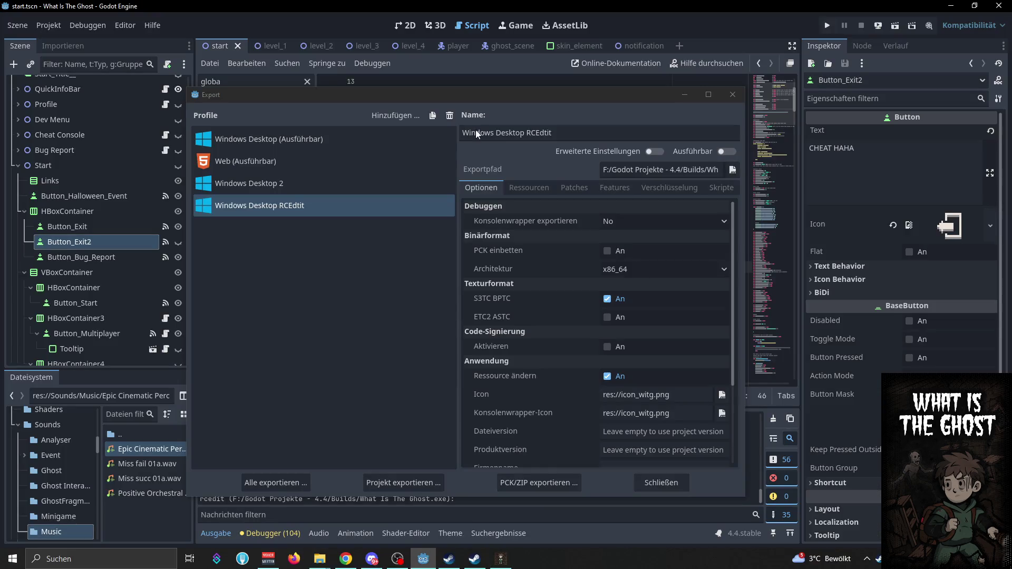
Close the export settings and open quick_info_bar.gd at the player rank check on line 37
left_click(653, 483)
double_click(260, 81)
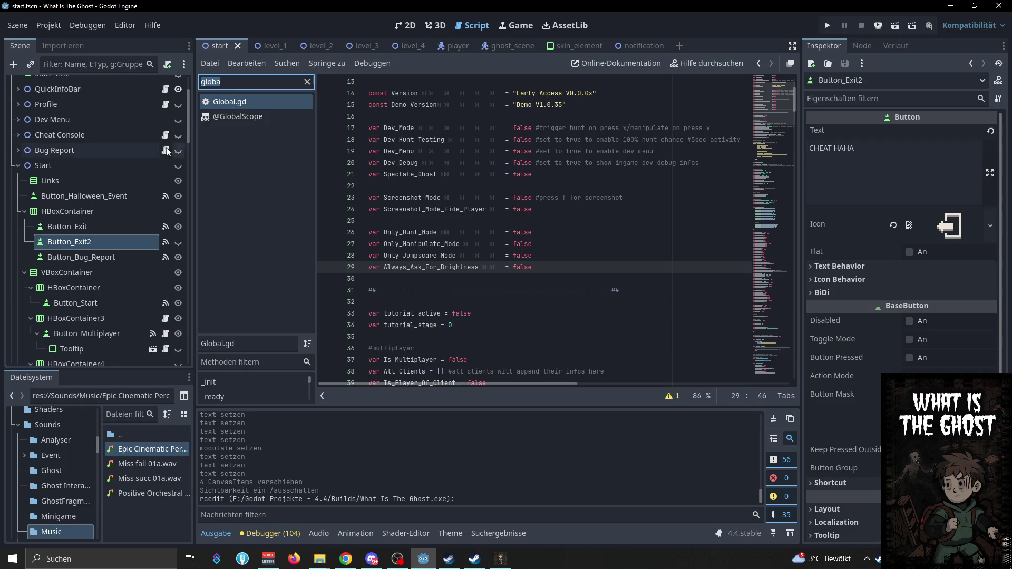
scroll(147, 151, "up", 3)
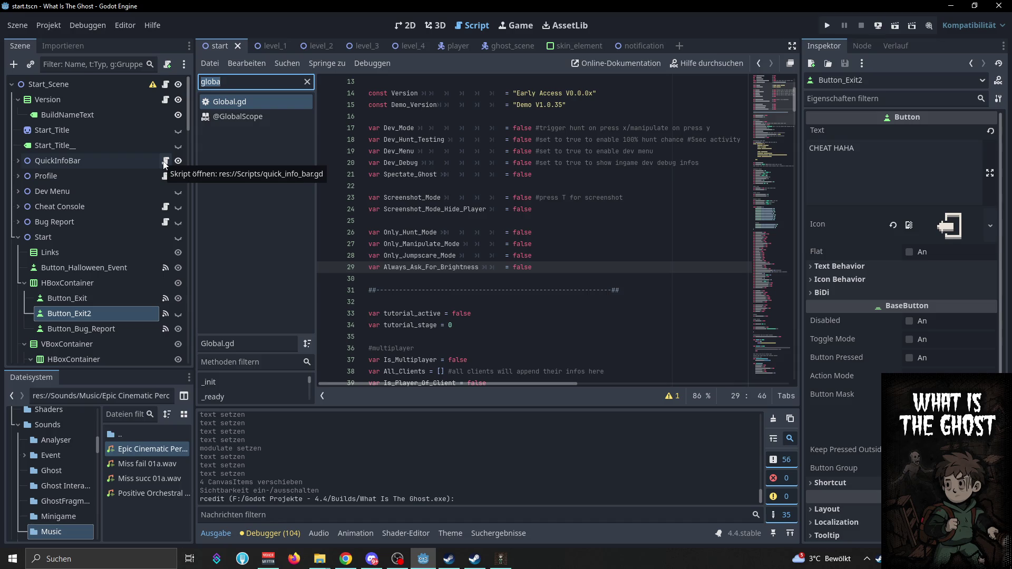
left_click(166, 161)
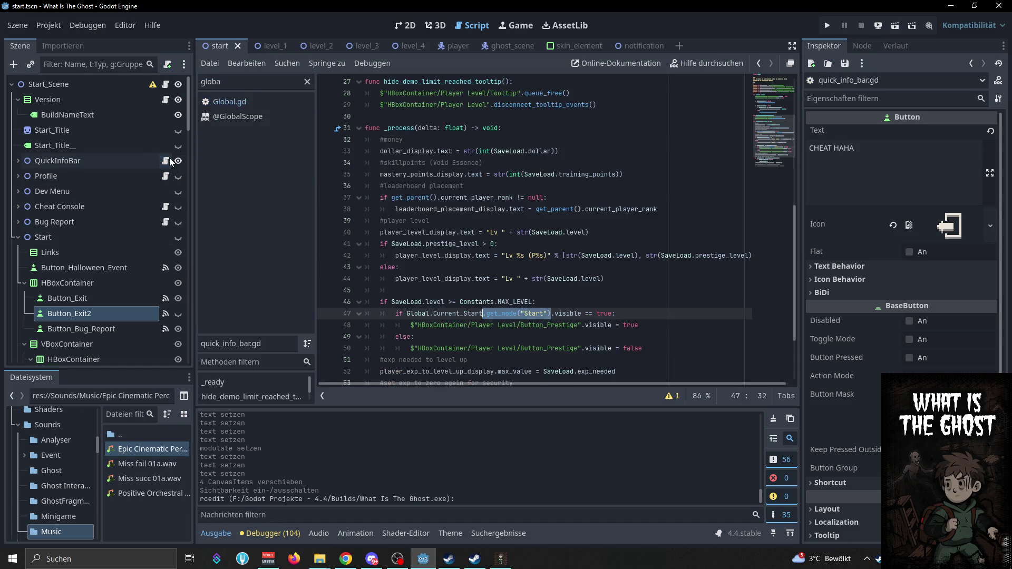
left_click(467, 197)
Review the prestige level check on line 41, then run the game into the Hunter Netzwerk overview
scroll(516, 267, "down", 1)
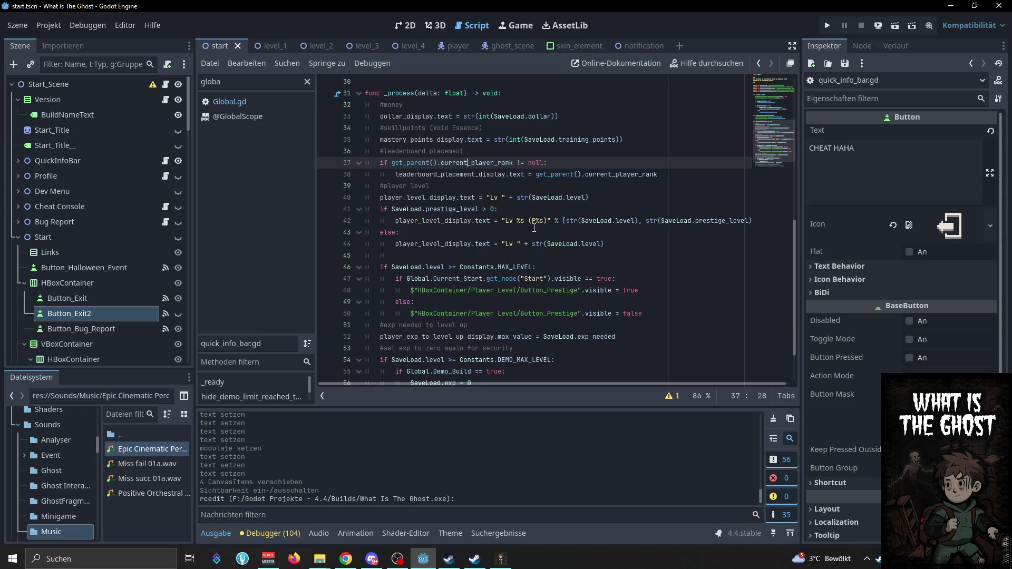
left_click(494, 210)
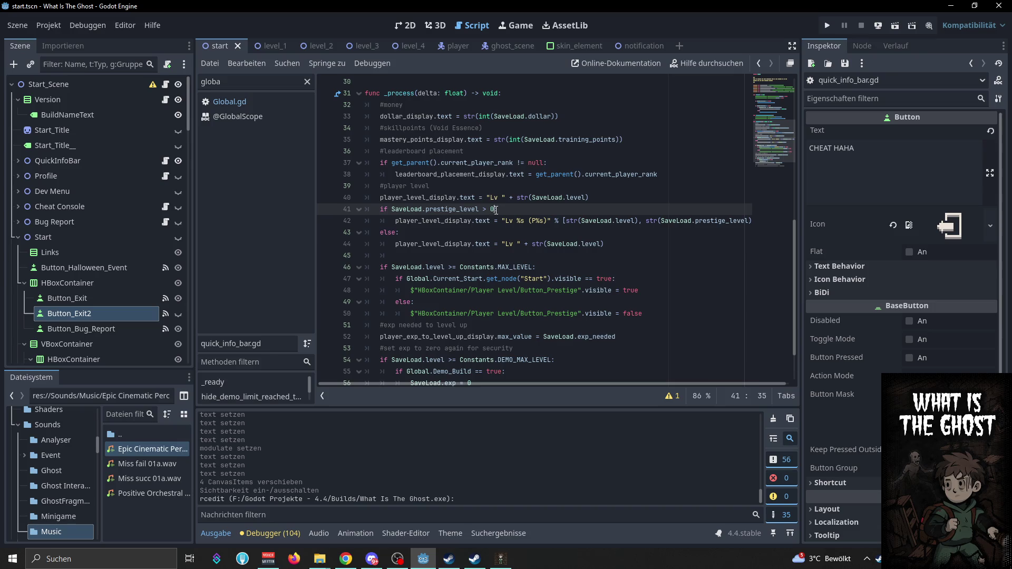
key("F5")
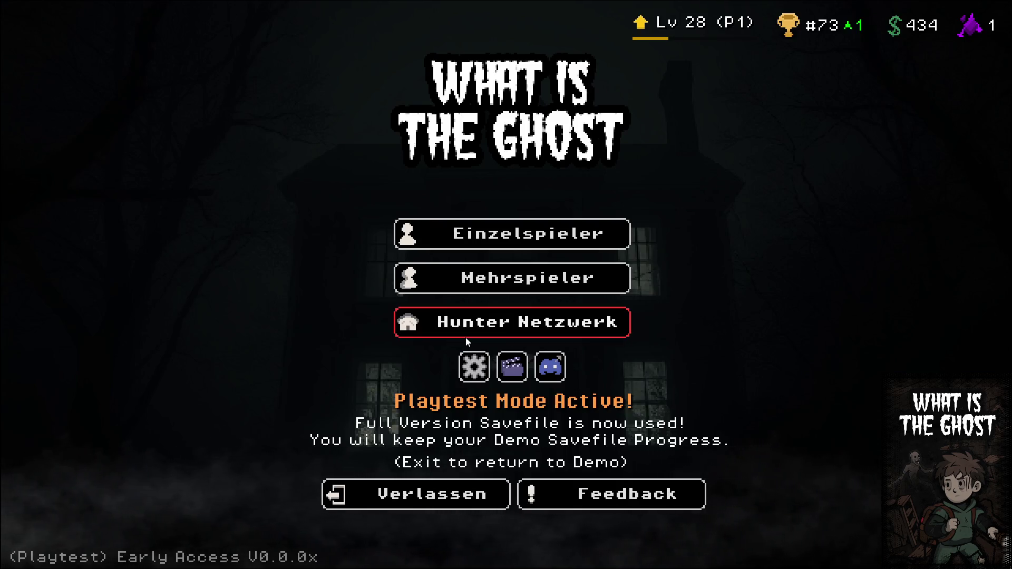
left_click(466, 337)
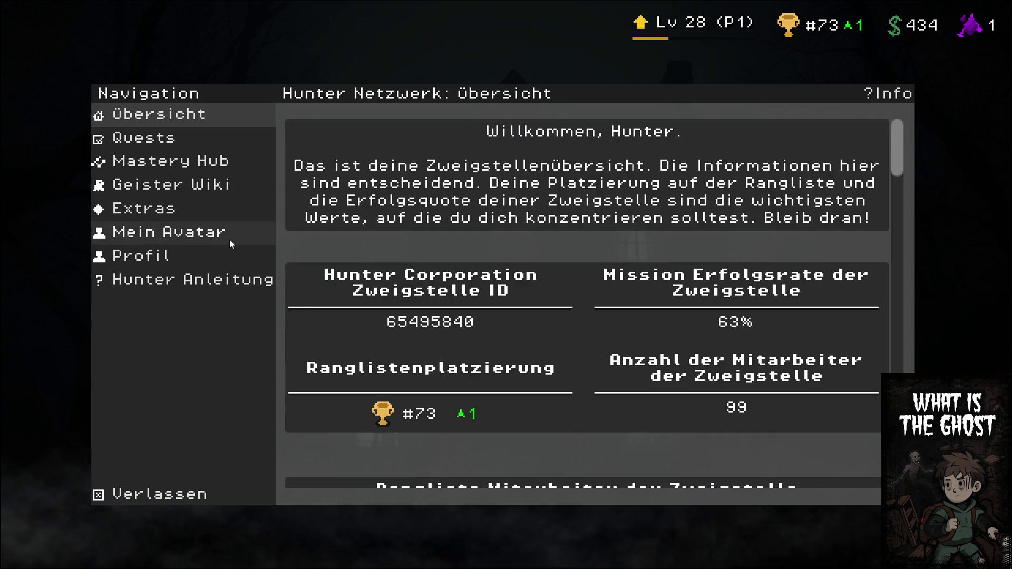
View the Rucksack options on the Mein Avatar page, return to the main menu, then open Discord's english channel
left_click(221, 240)
left_click(403, 427)
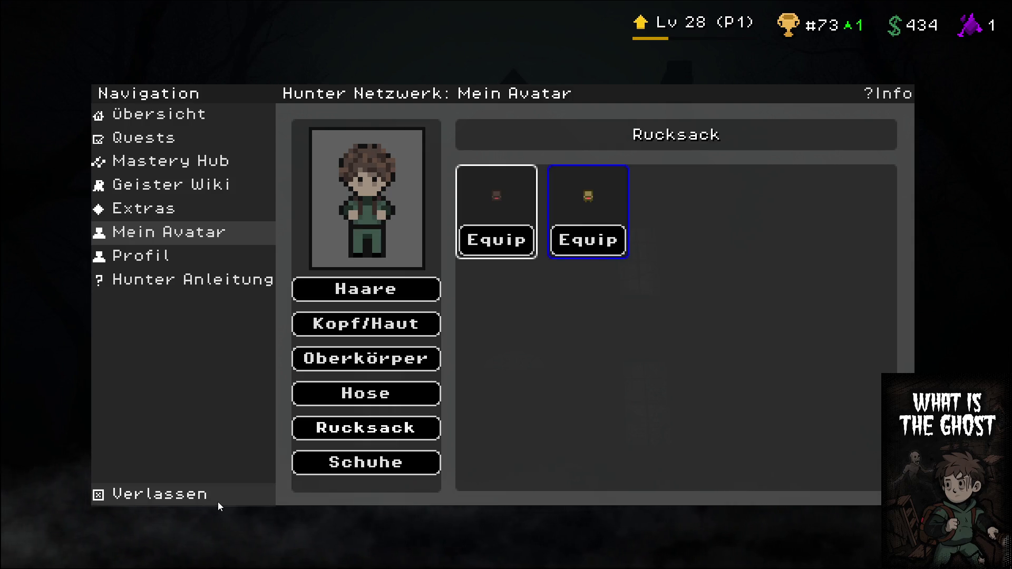
left_click(218, 502)
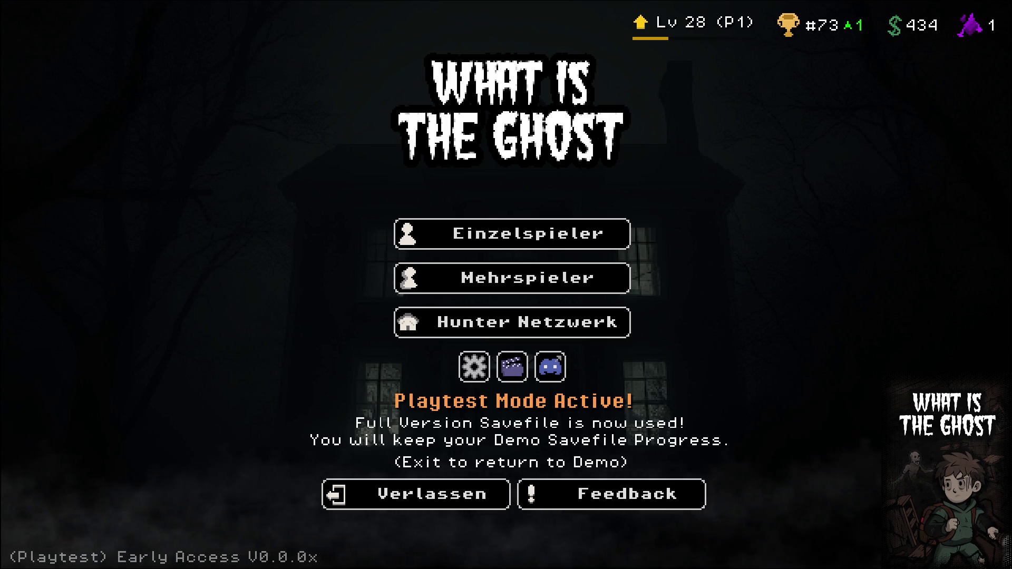
key("alt+Tab")
left_click(89, 349)
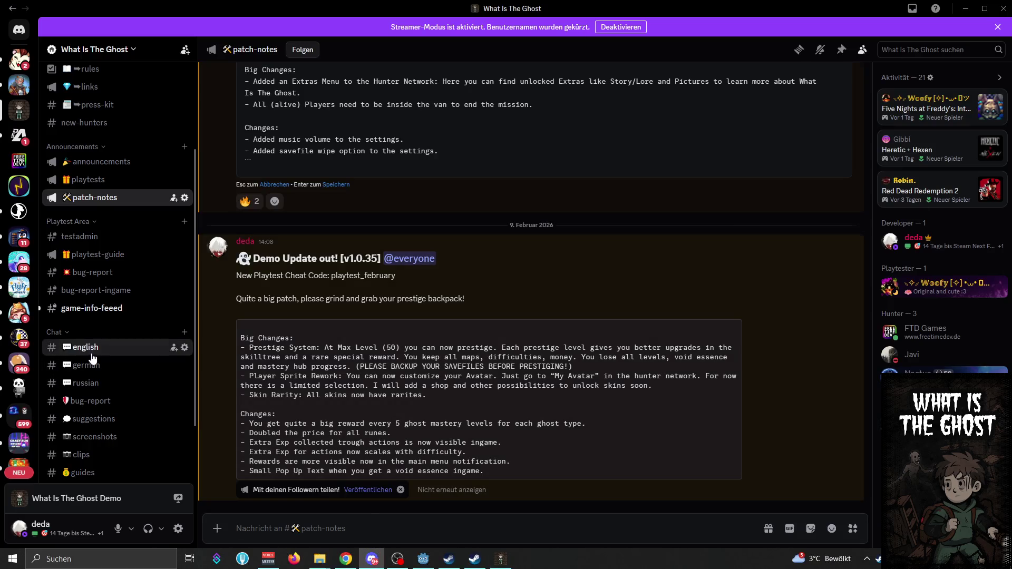
Start a Discord message 'Please' in the english channel, then return to the Godot editor
left_click(115, 311)
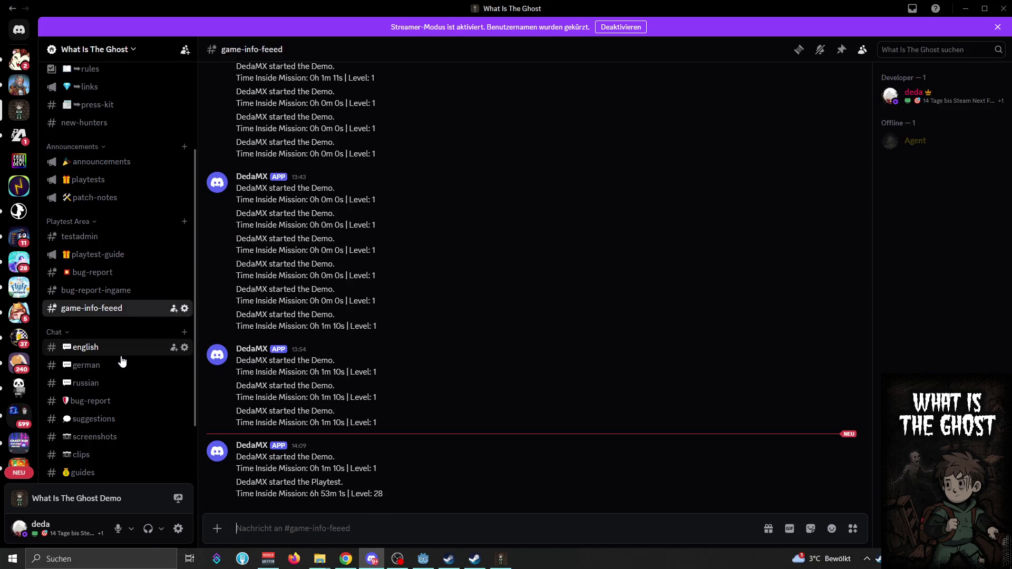
left_click(119, 348)
type("Please")
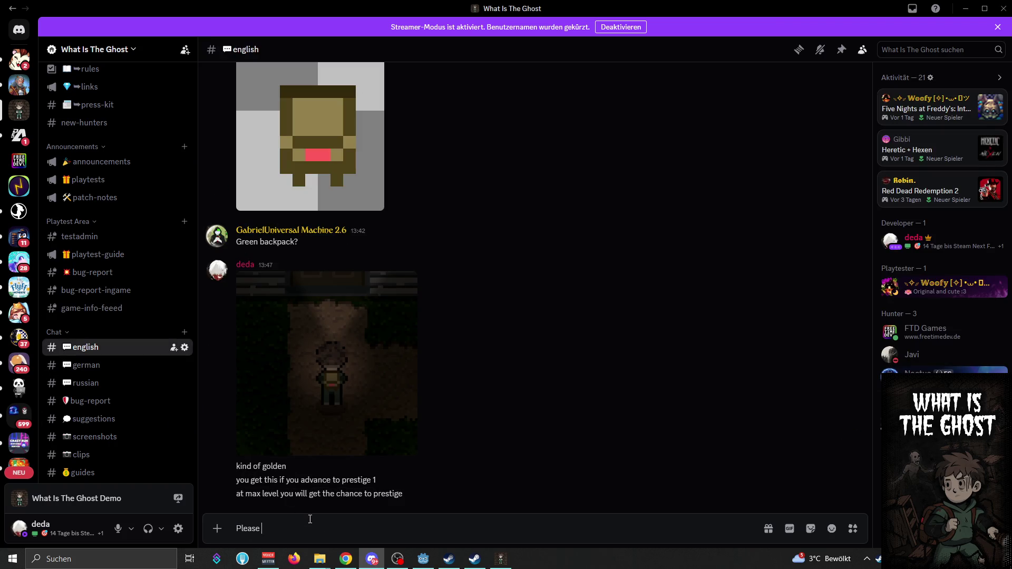
left_click(424, 559)
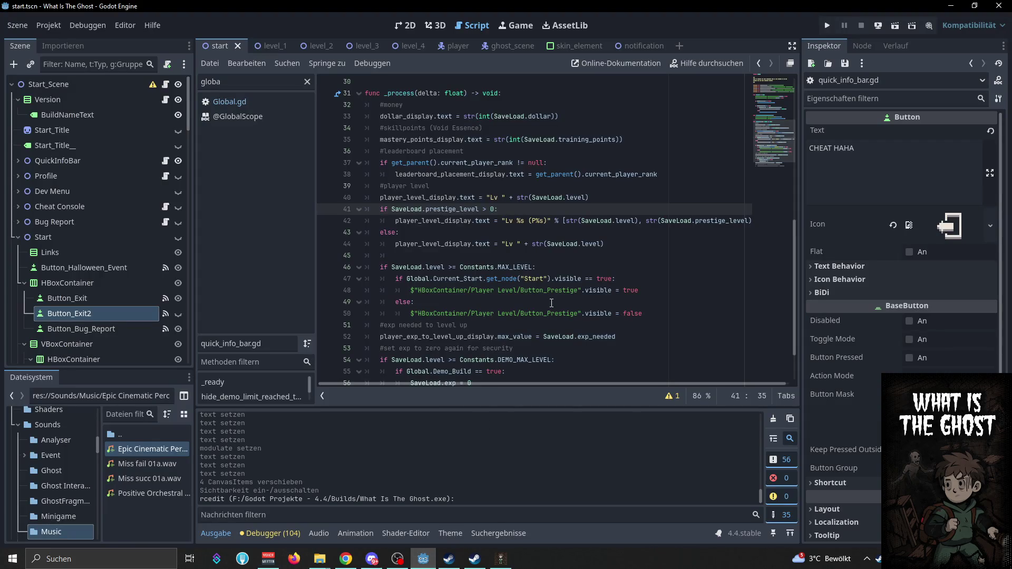
Launch the game, quit it, and run the project again
key("F5")
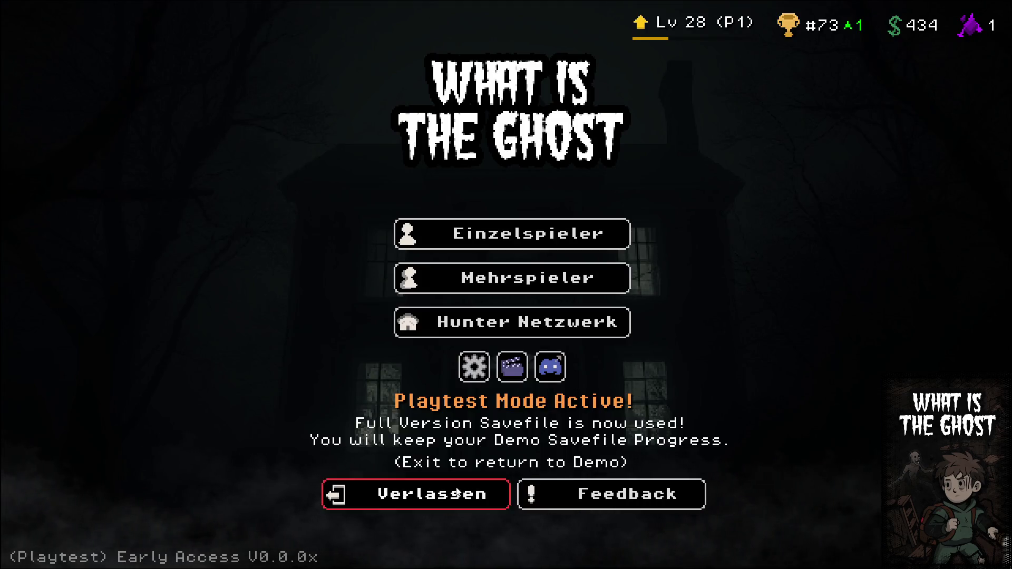
left_click(395, 494)
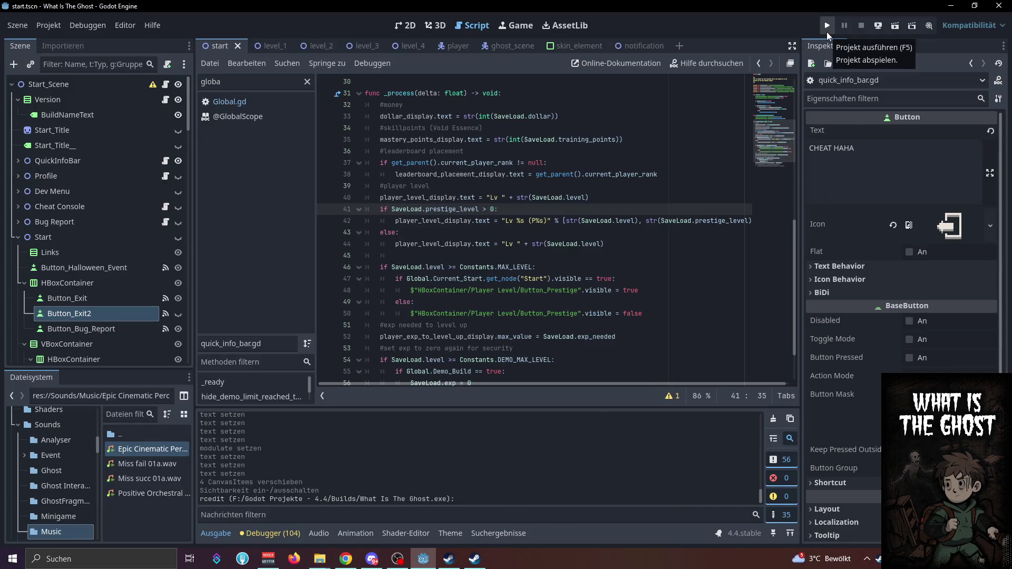
left_click(827, 32)
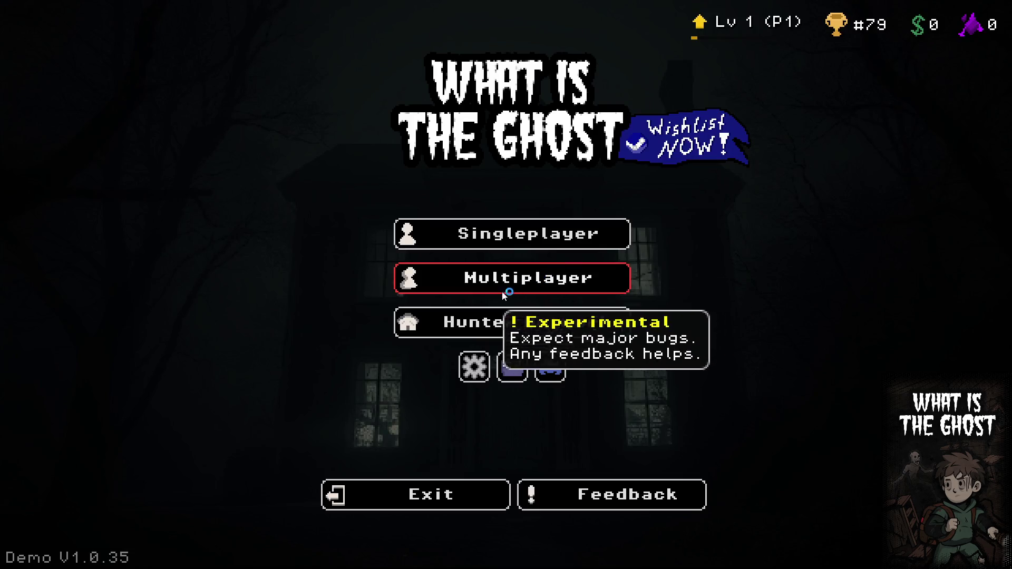
Inspect the live SaveLoad node's values, such as Level 1, in the Remote scene tree
key("alt+Tab")
left_click(66, 81)
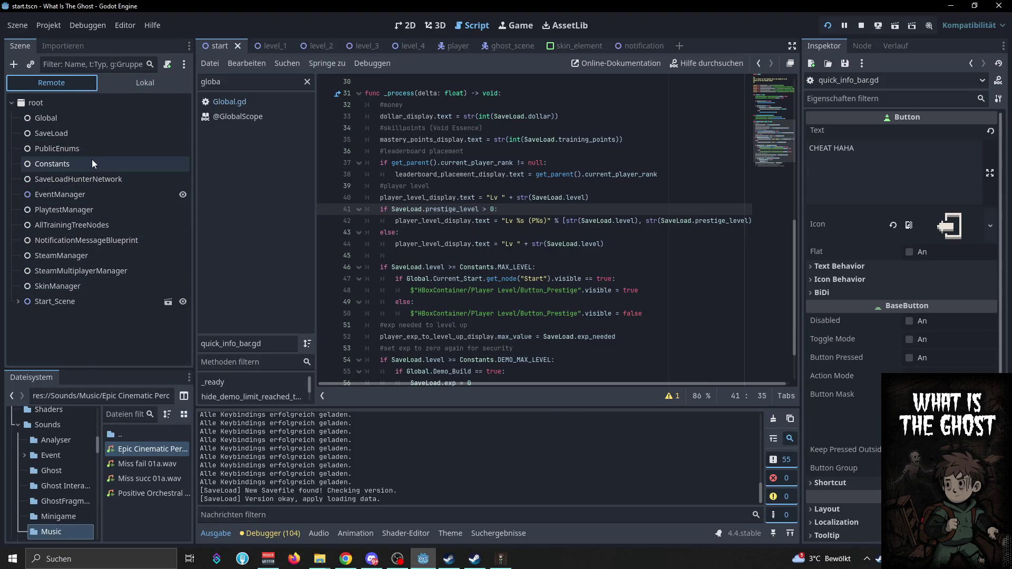
left_click(87, 134)
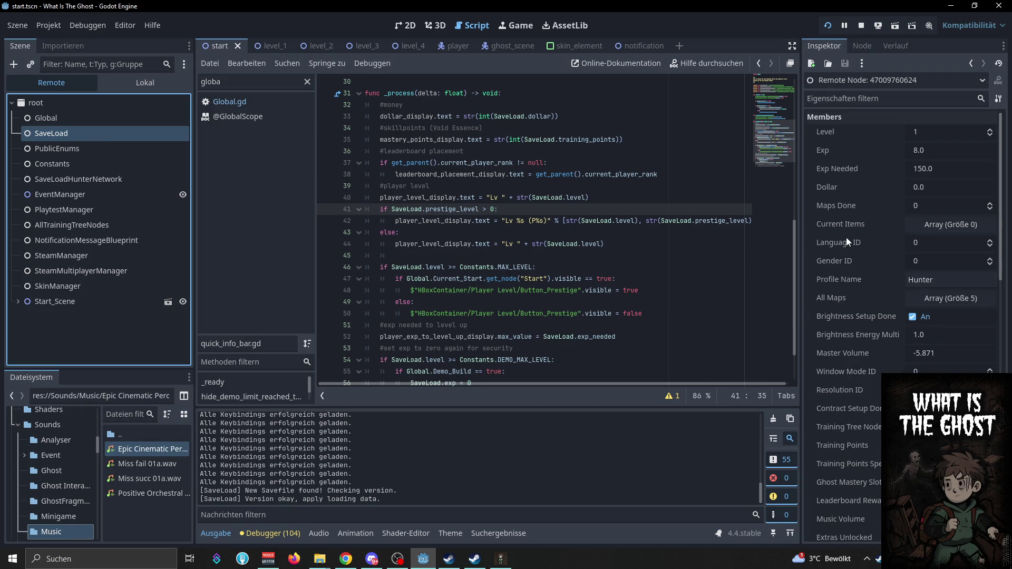
scroll(847, 242, "down", 4)
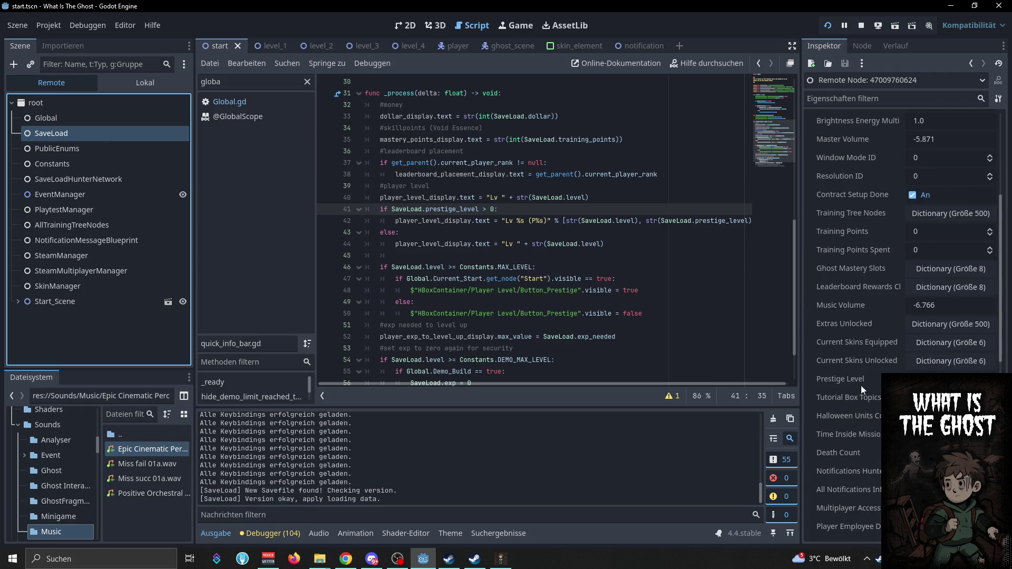
key("alt+Tab")
Enter the cheat code playtest_february in the game's cheat console
key("quoteleft")
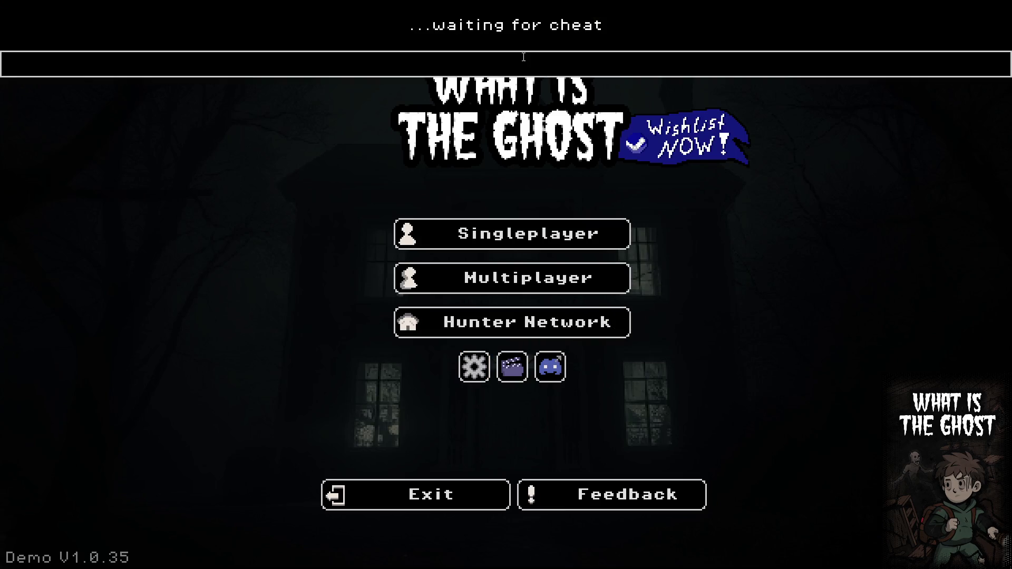
type("playtest")
type("_januar")
key("BackSpace")
key("BackSpace")
key("BackSpace")
type("february")
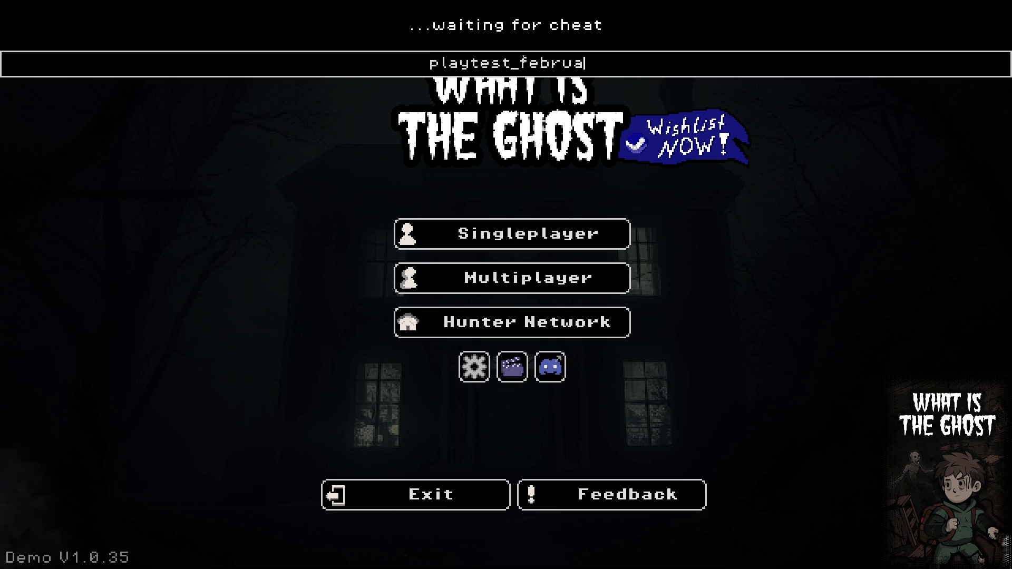
key("Return")
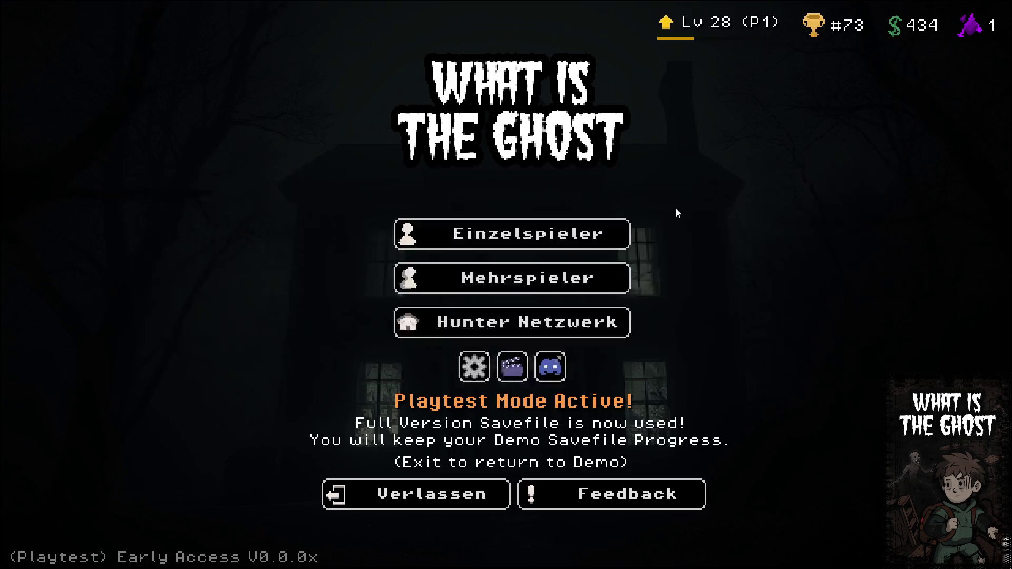
Check the updated live SaveLoad values in the editor Inspector, then return to the local scene tree
key("alt+Tab")
left_click(105, 149)
left_click(80, 135)
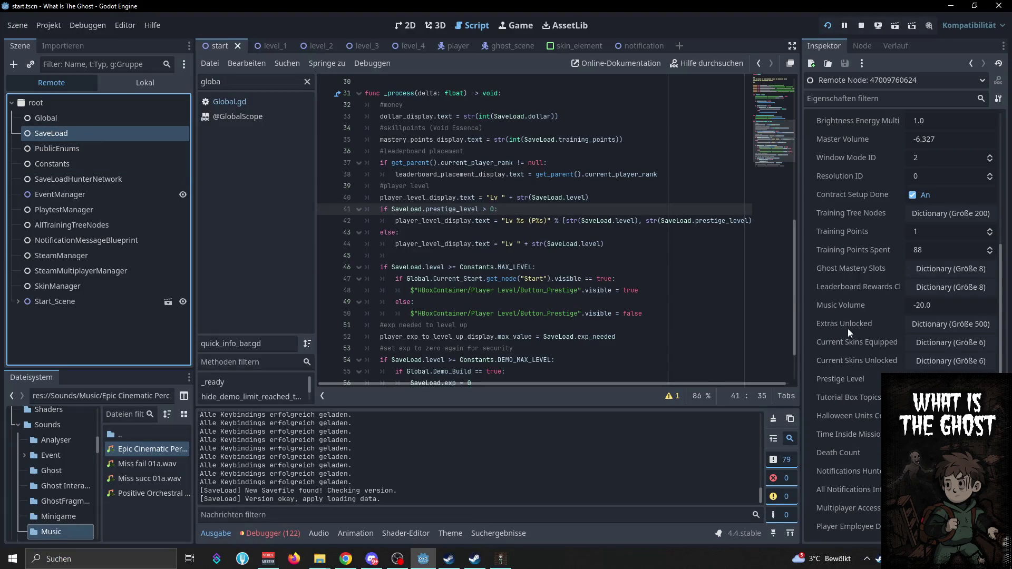
key("alt+Tab")
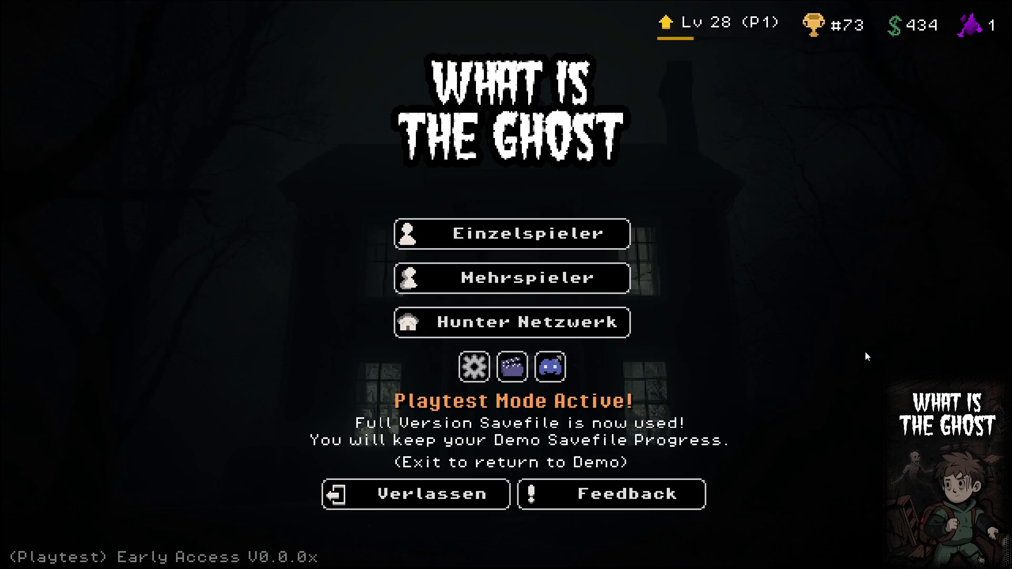
key("alt+Tab")
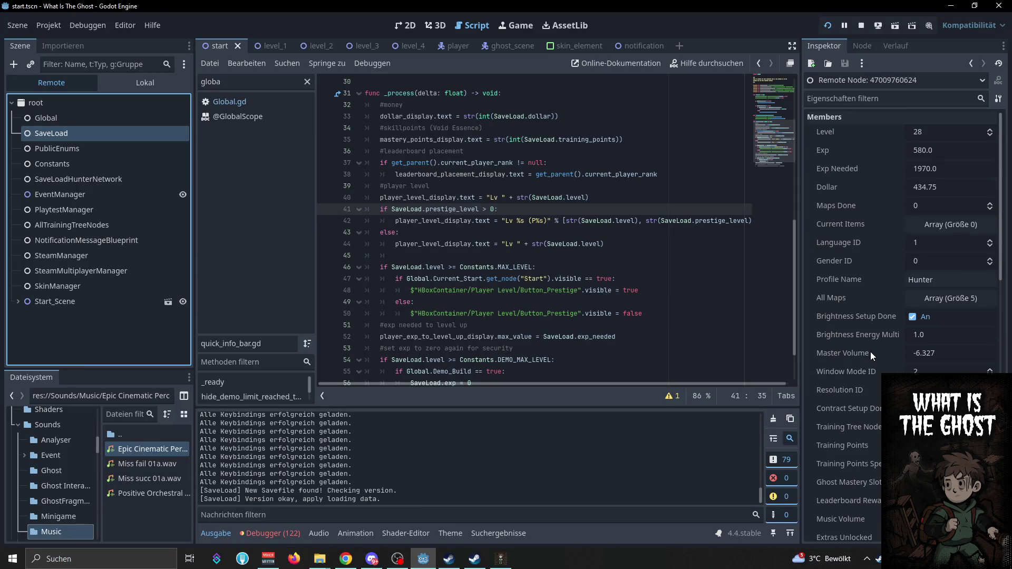
scroll(871, 353, "down", 2)
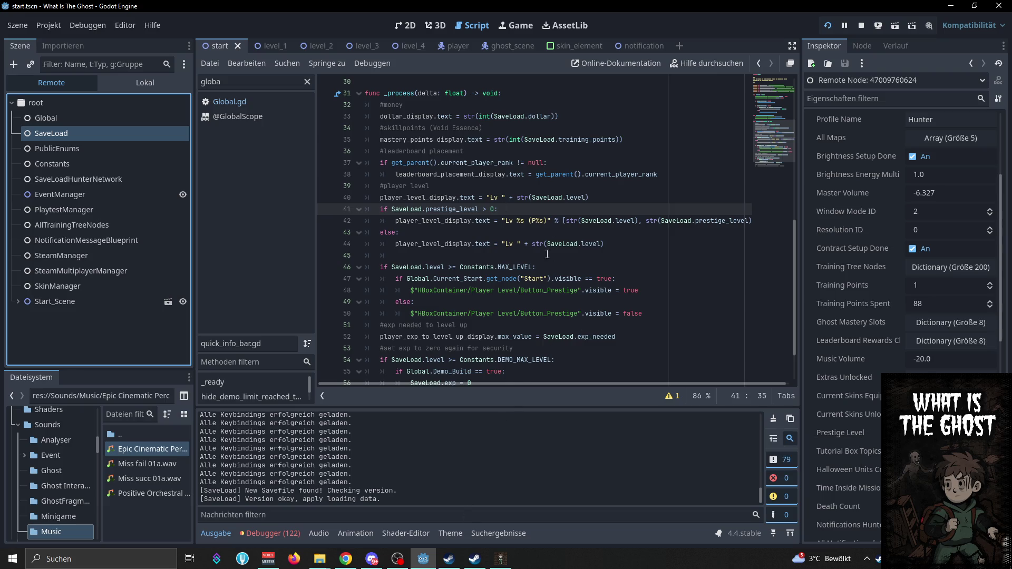
left_click(153, 85)
Open save_load.gd and jump to the prestige_level declaration via a 'pres' search
left_click(246, 84)
double_click(246, 84)
type("save")
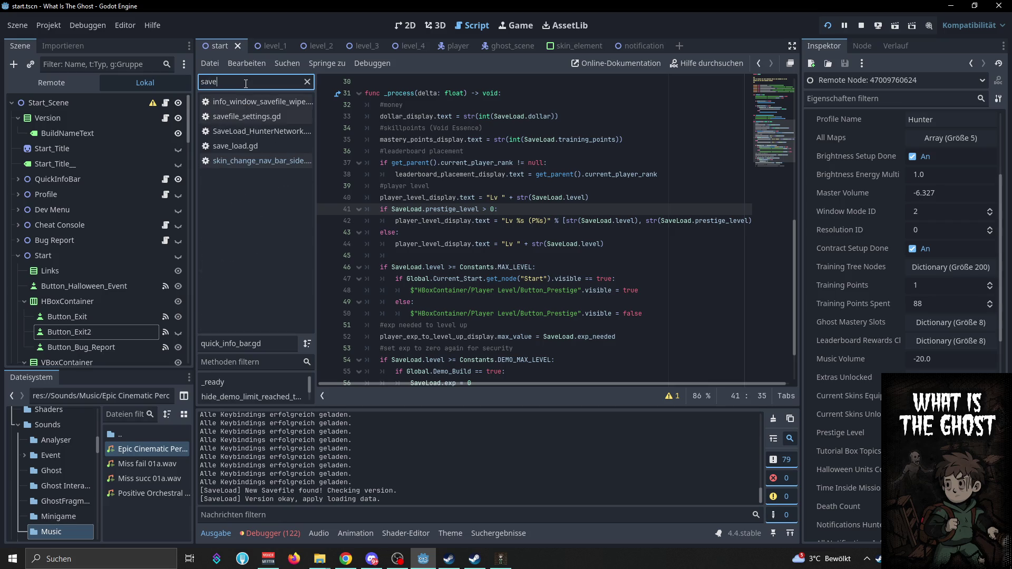
left_click(257, 146)
left_click(727, 302)
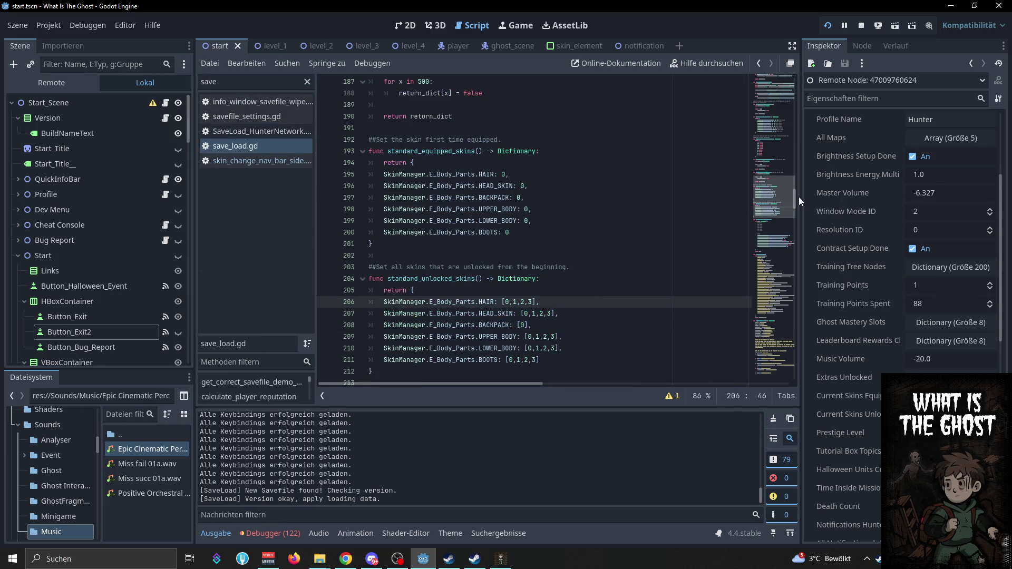
left_click(675, 210)
key("ctrl+f")
type("pres")
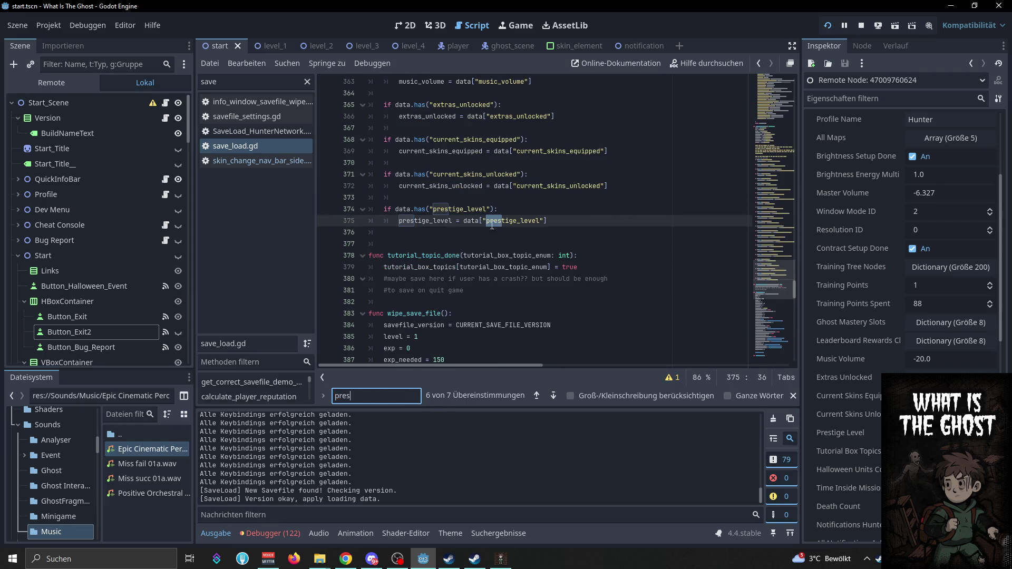
left_click(417, 220, "ctrl")
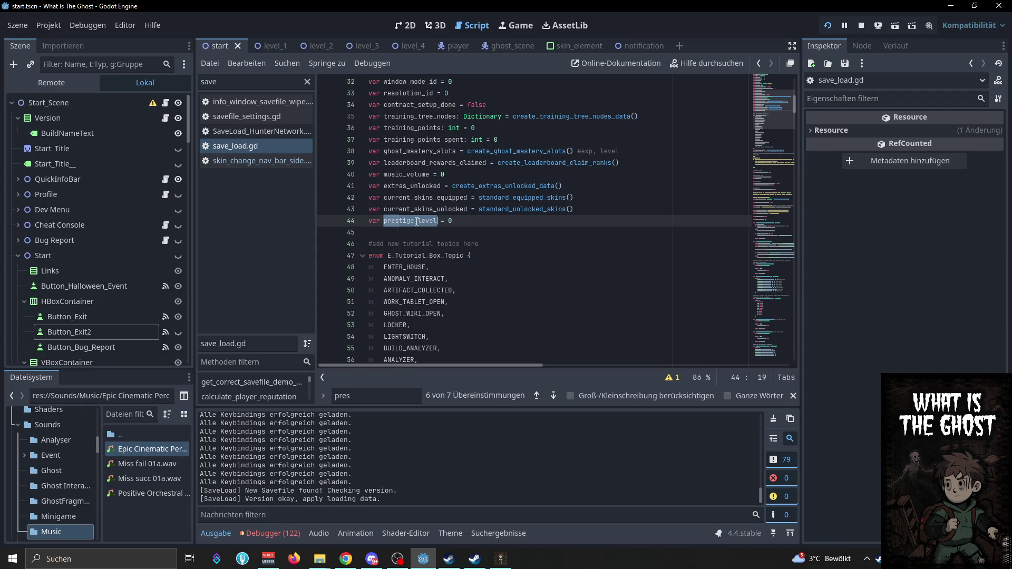
Step through the prestige_level matches to the reset on line 419 and select it
key("ctrl+f")
key("Return")
key("Return")
key("Return")
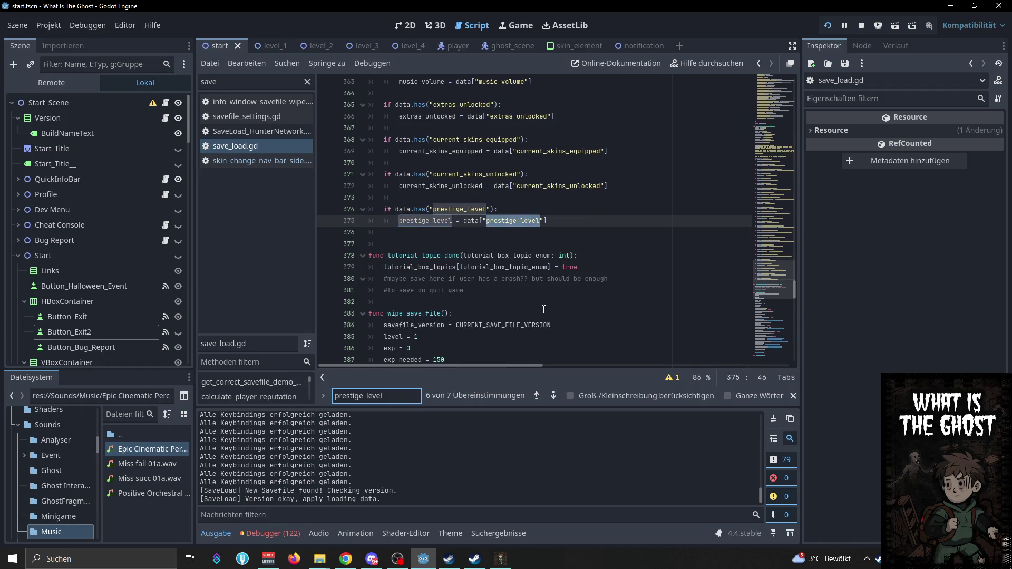
key("Return")
left_click(456, 223)
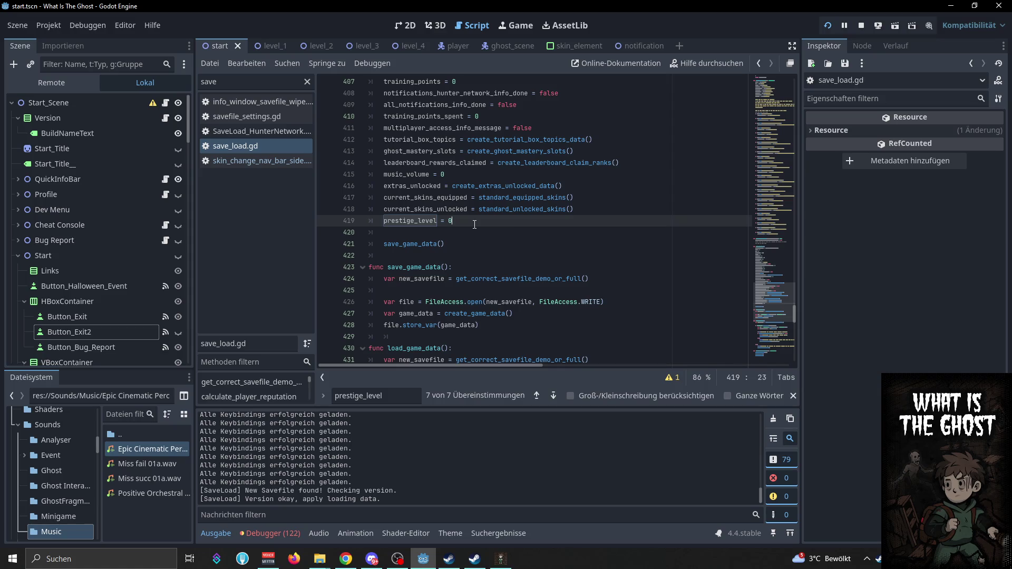
double_click(415, 225)
Search the whole project for prestige_level and open the prestige_level += 1 line in prestige.gd
key("ctrl+shift+f")
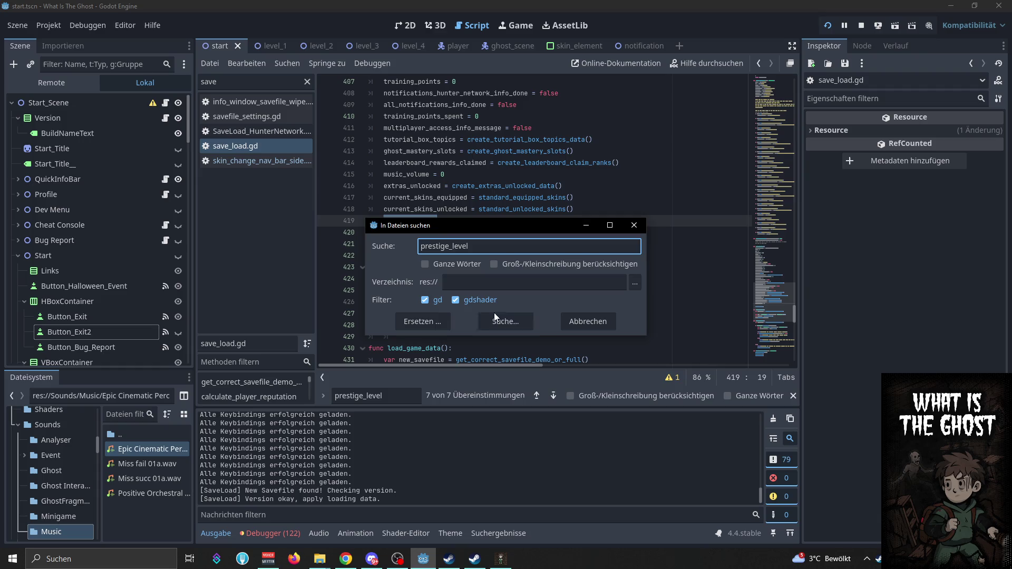
left_click(492, 312)
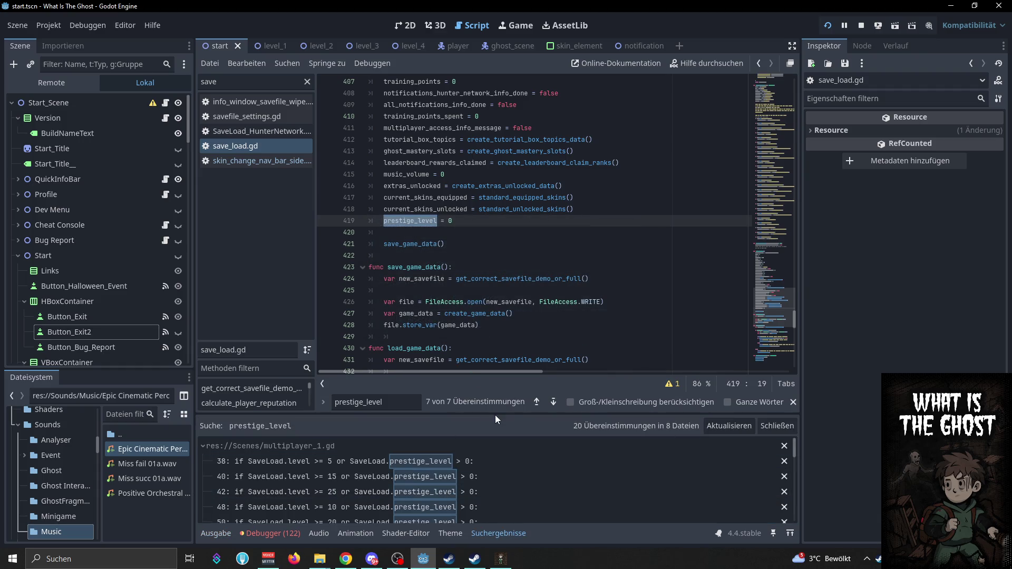
left_click_drag(496, 414, 531, 197)
scroll(392, 426, "down", 3)
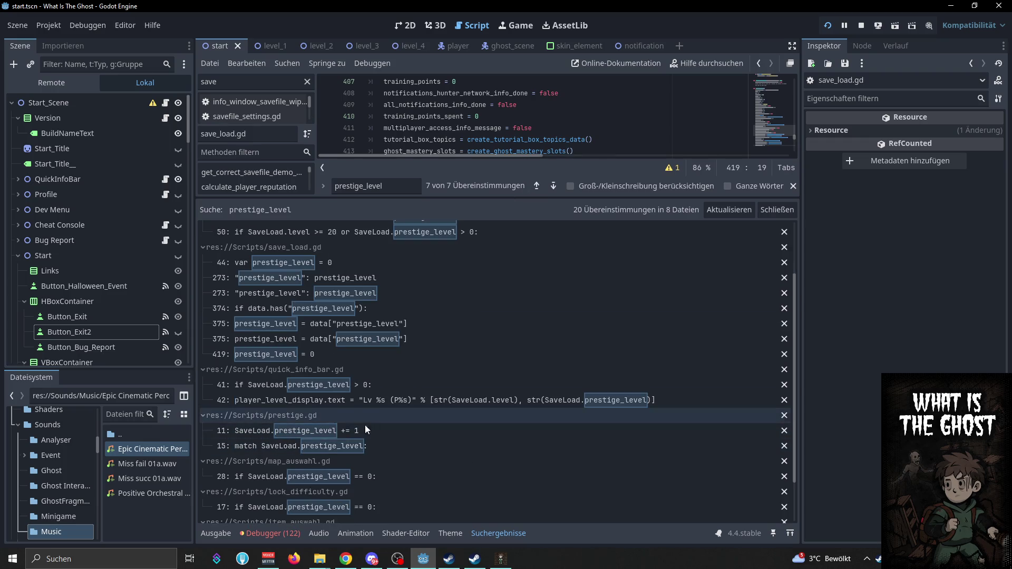
left_click(365, 430)
left_click_drag(460, 198, 463, 301)
left_click(456, 81)
scroll(456, 163, "up", 1)
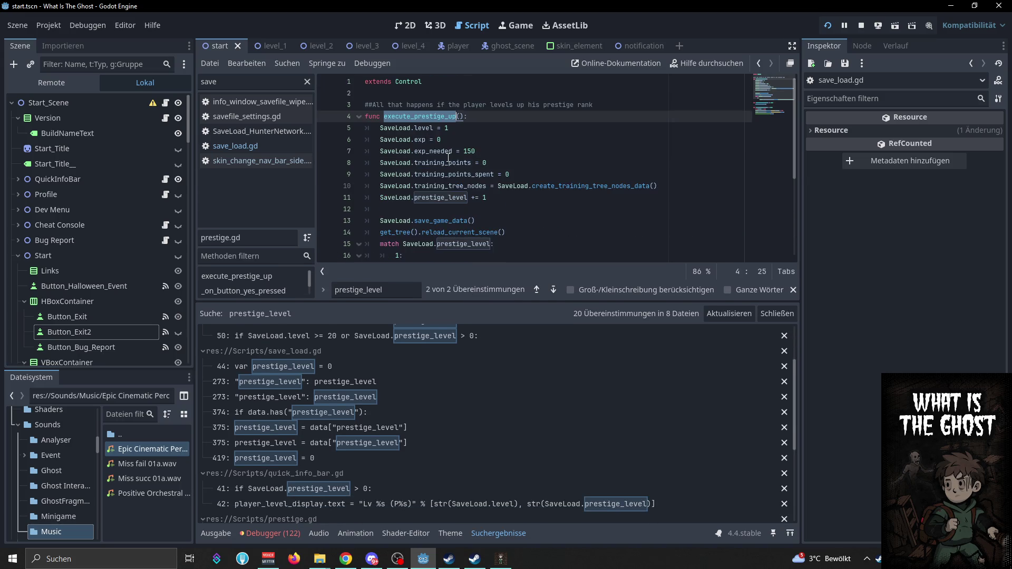
scroll(456, 163, "down", 4)
Open hex_button.gd's prestige_level match in apply_prestige_bonus, then bring up the demo build folder
left_click_drag(506, 302, 506, 201)
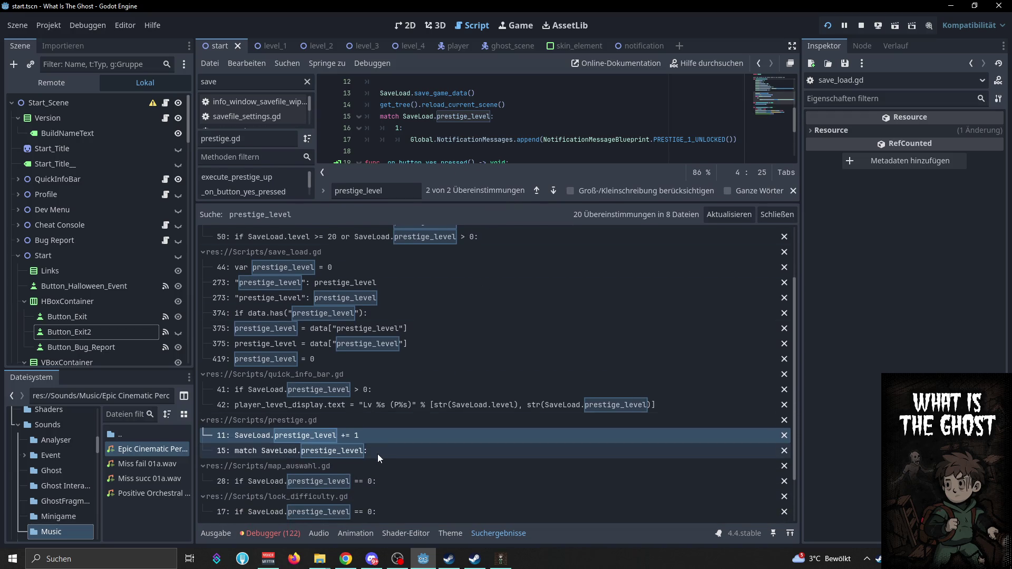
scroll(377, 453, "down", 3)
left_click(368, 514)
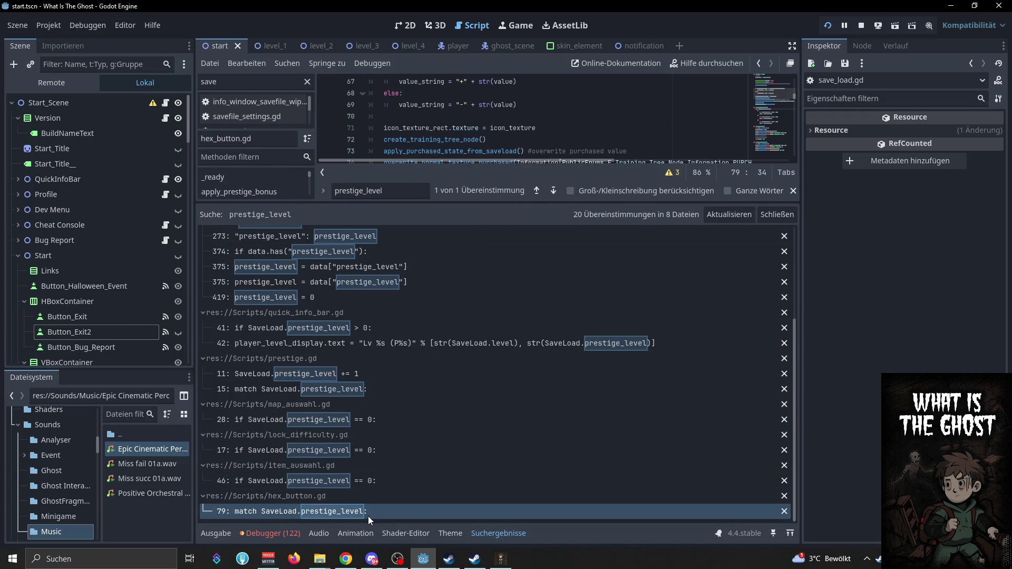
left_click_drag(510, 203, 511, 399)
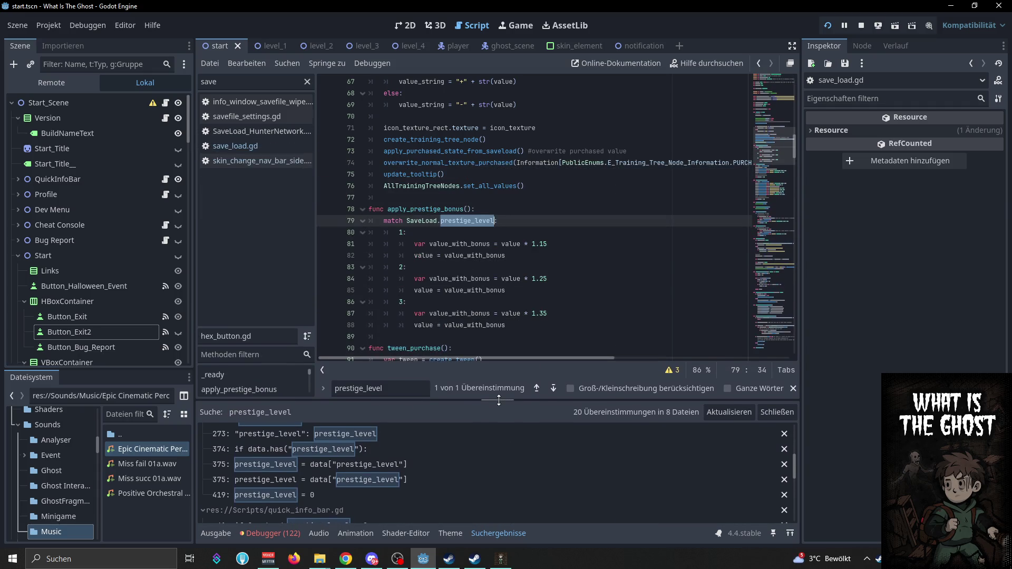
left_click(566, 255)
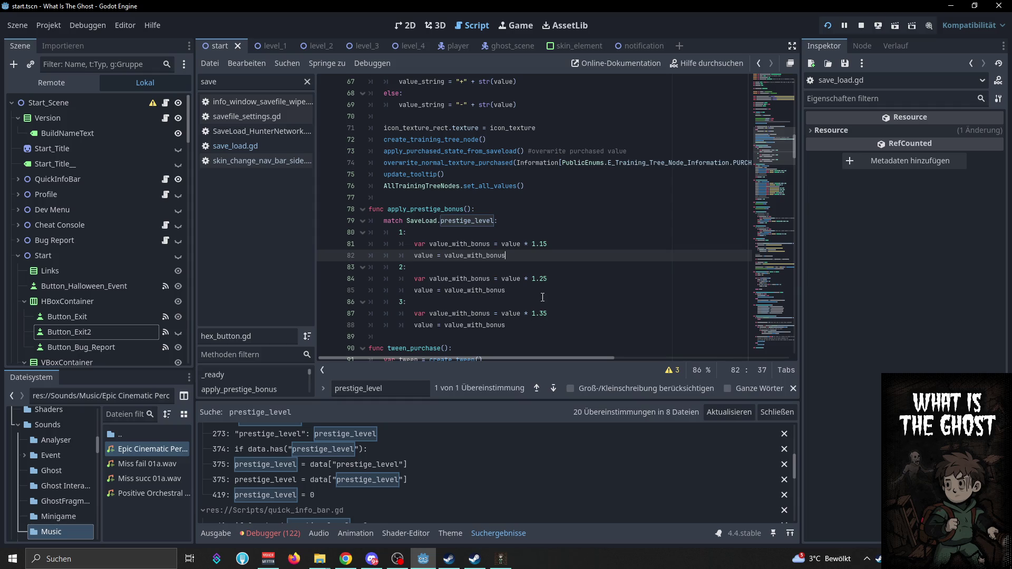
left_click(320, 559)
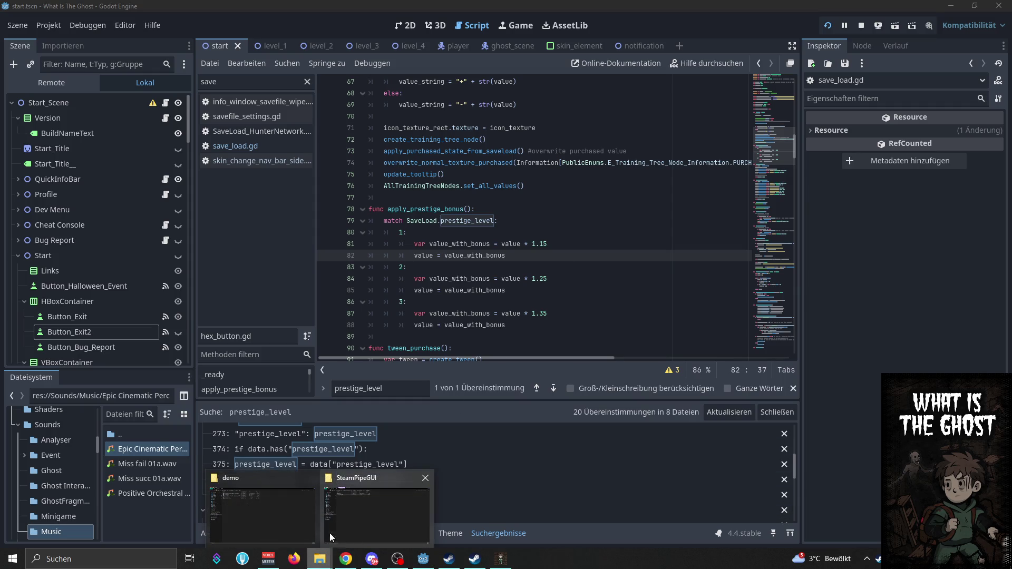
left_click(262, 515)
Go up to the Builds folder and quit the game from its Playtest Mode main menu
left_click(258, 34)
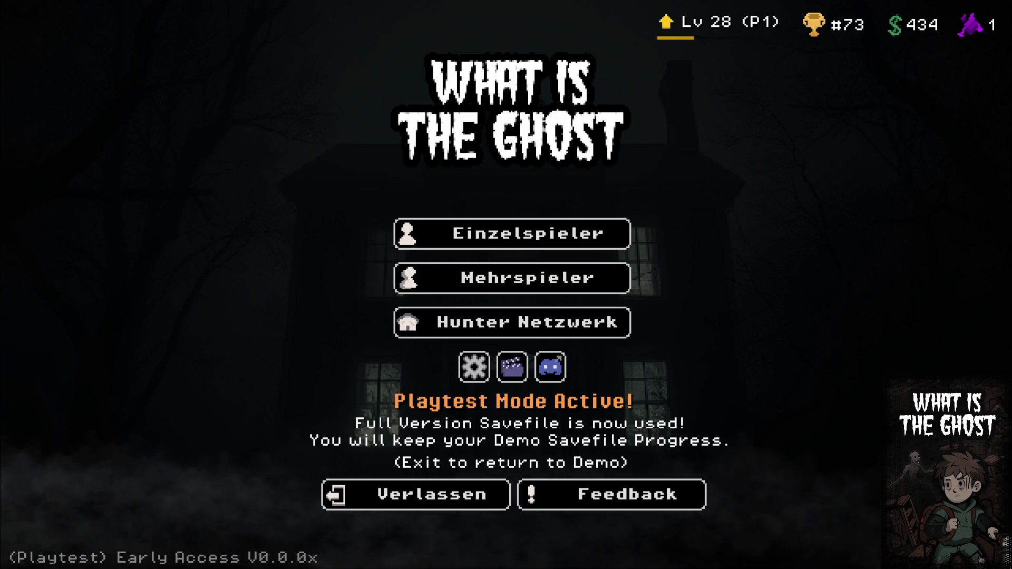
left_click(459, 506)
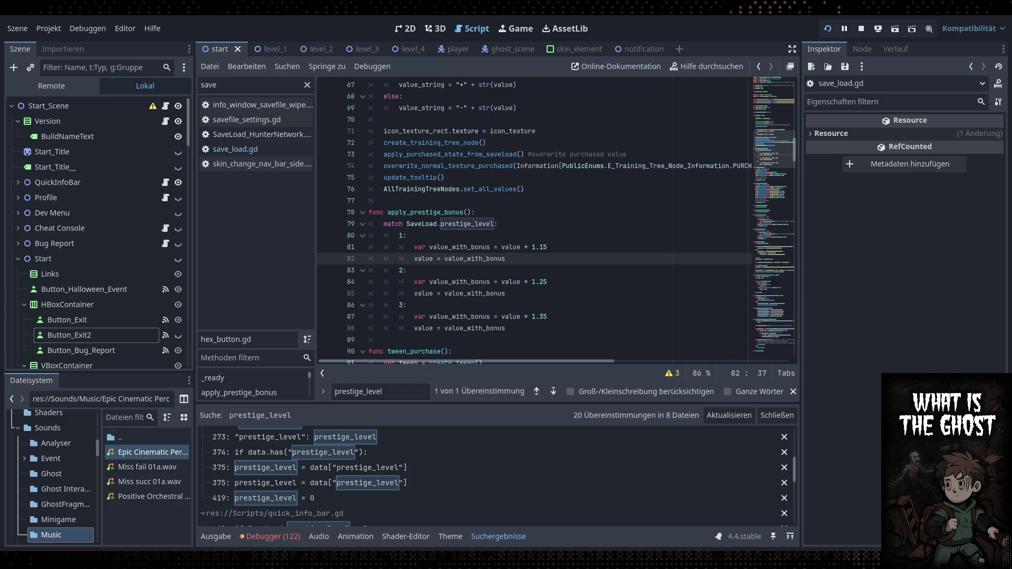
Stop the running game with F8 and run the project again
key("F8")
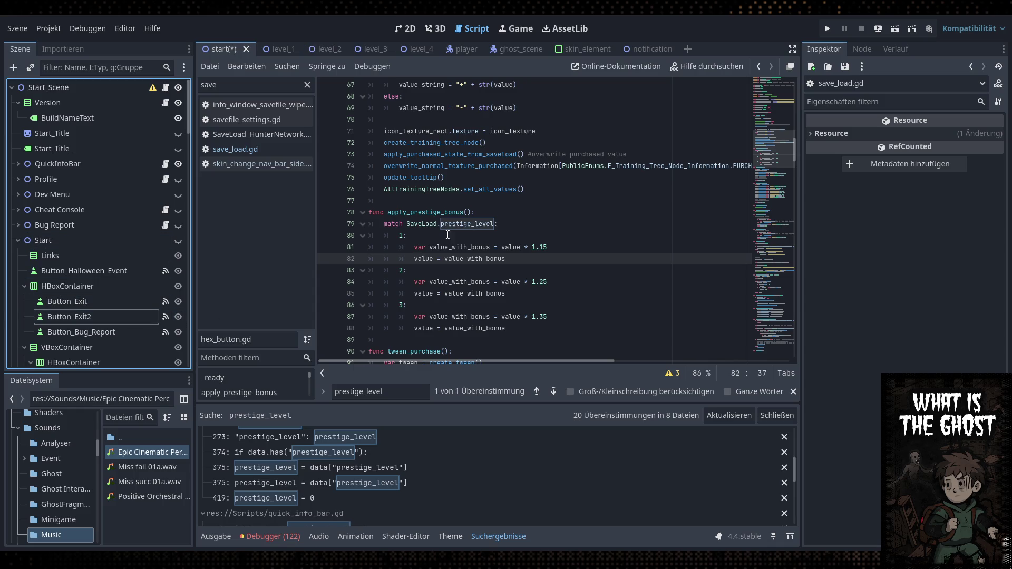
left_click(828, 29)
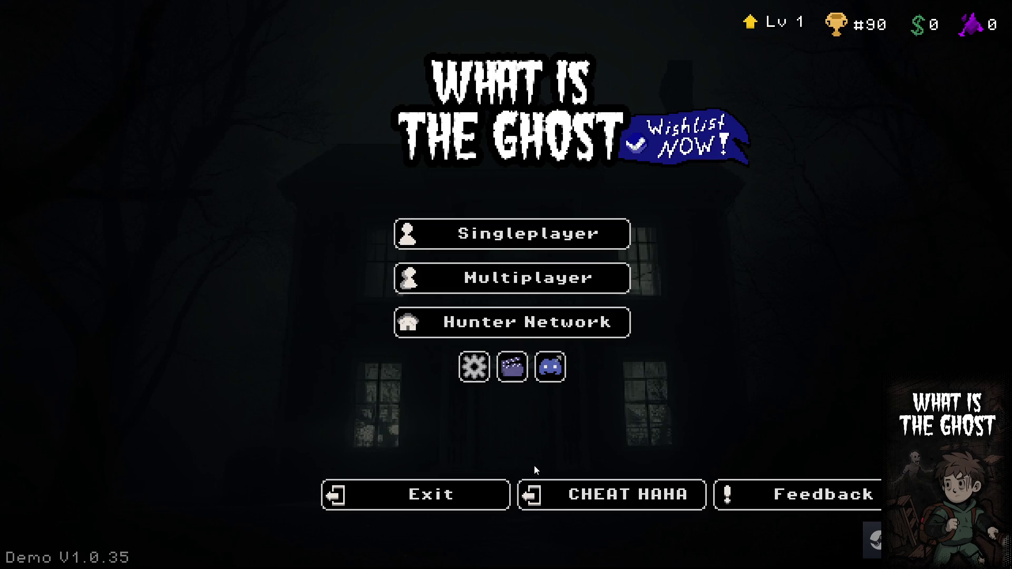
Turn the music volume to 0 in Settings and enter the playtest_february cheat in the console
left_click(474, 367)
left_click_drag(602, 303, 527, 302)
left_click(528, 488)
key("grave")
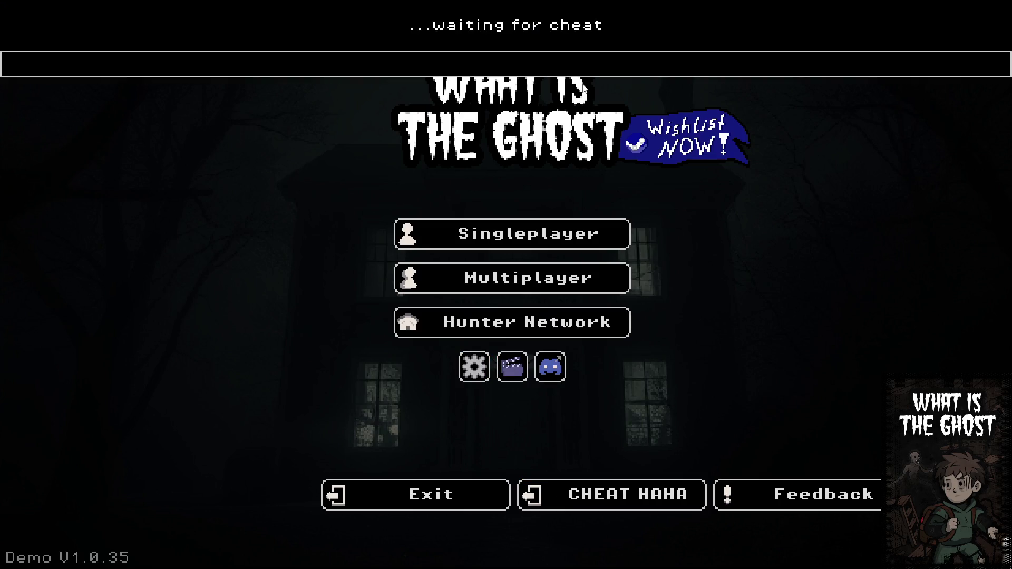
type("playtest")
type("_februar")
type("y")
key("Return")
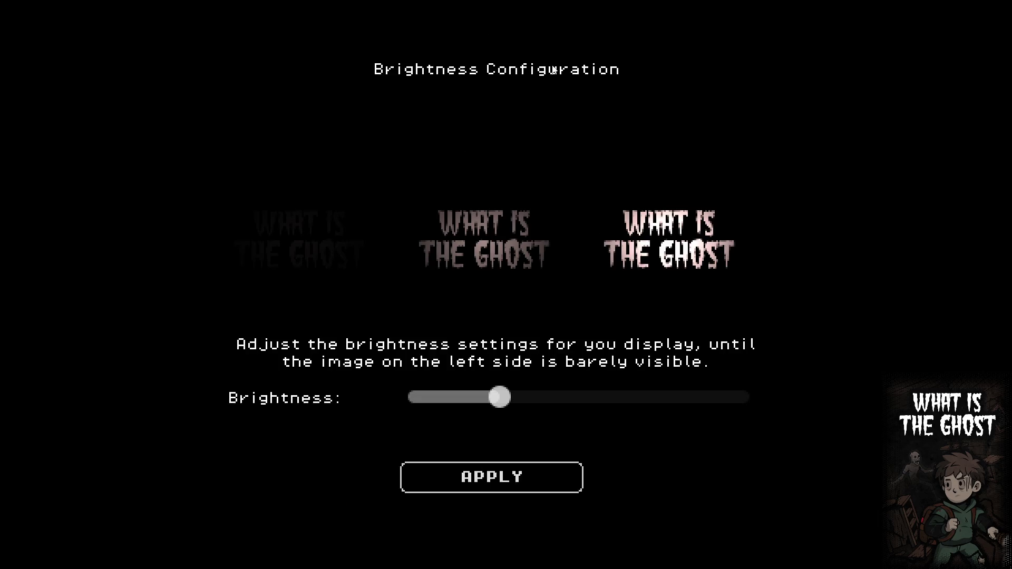
Apply the brightness setting, mute the music again, and exit the game
left_click(503, 477)
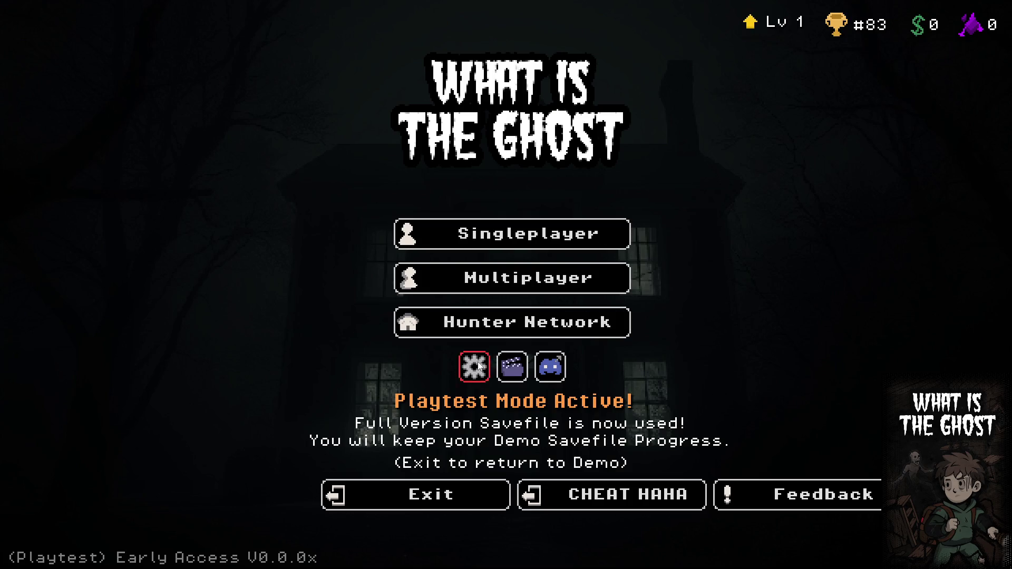
left_click(473, 364)
left_click(535, 309)
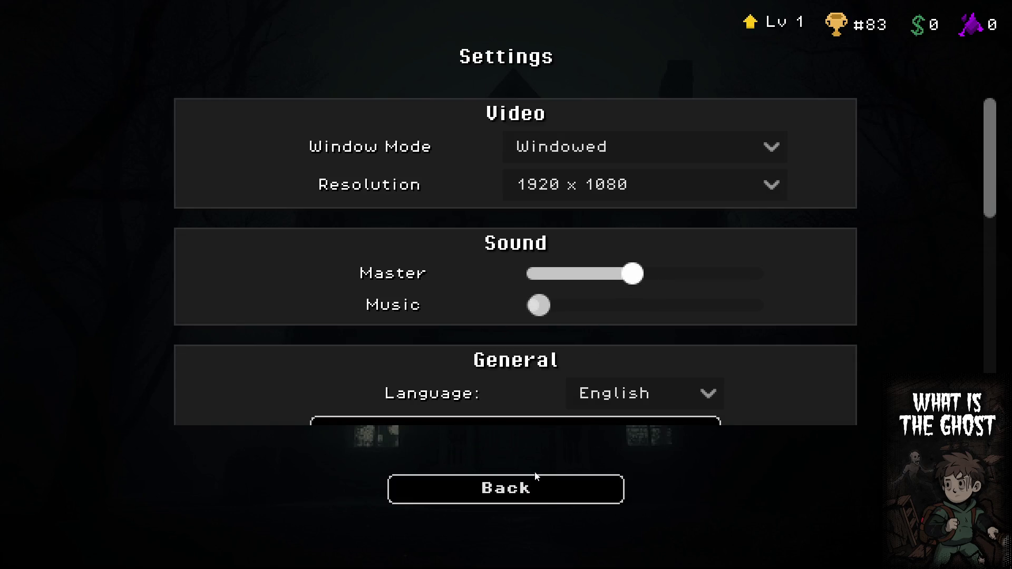
left_click(527, 488)
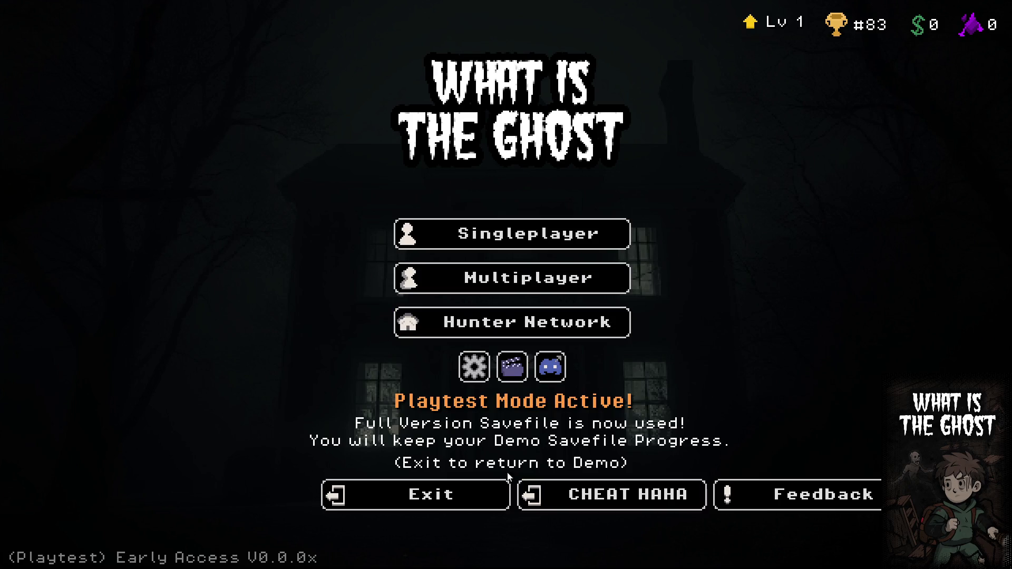
left_click(467, 489)
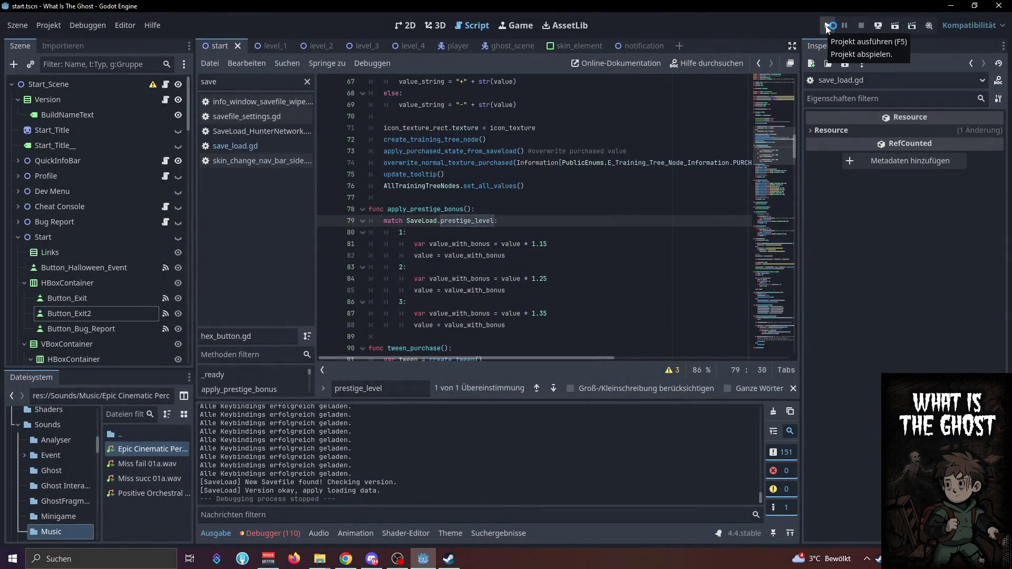
Run the project and click CHEAT HAHA repeatedly until Lv 47 rolls over into Playtest Mode at Lv 1
left_click(827, 27)
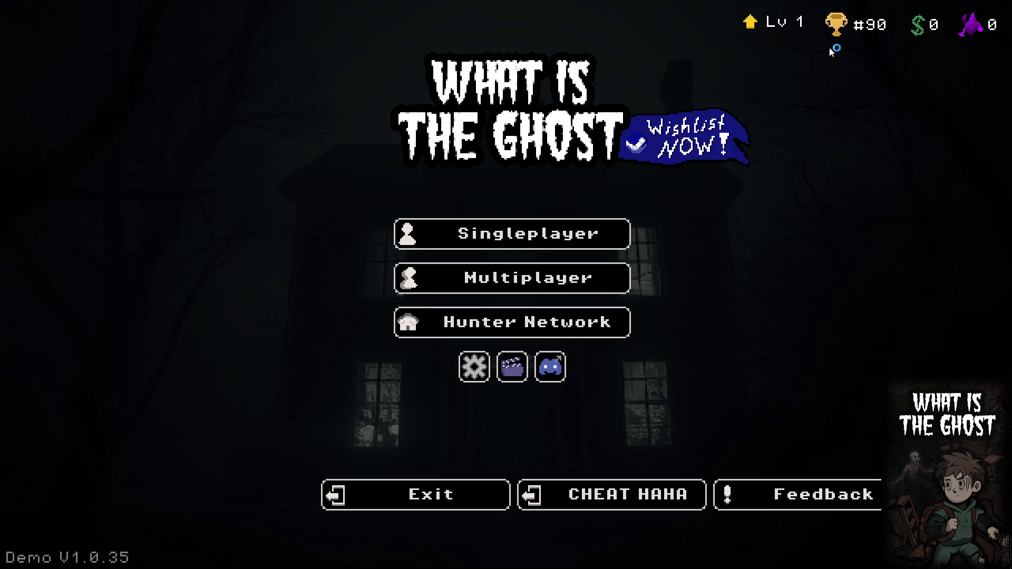
left_click(637, 501)
left_click(637, 501)
left_click(637, 502)
left_click(637, 502)
left_click(636, 501)
left_click(635, 501)
left_click(635, 502)
left_click(635, 501)
left_click(635, 502)
left_click(635, 501)
left_click(635, 502)
left_click(635, 501)
left_click(635, 502)
left_click(635, 501)
left_click(634, 502)
left_click(635, 501)
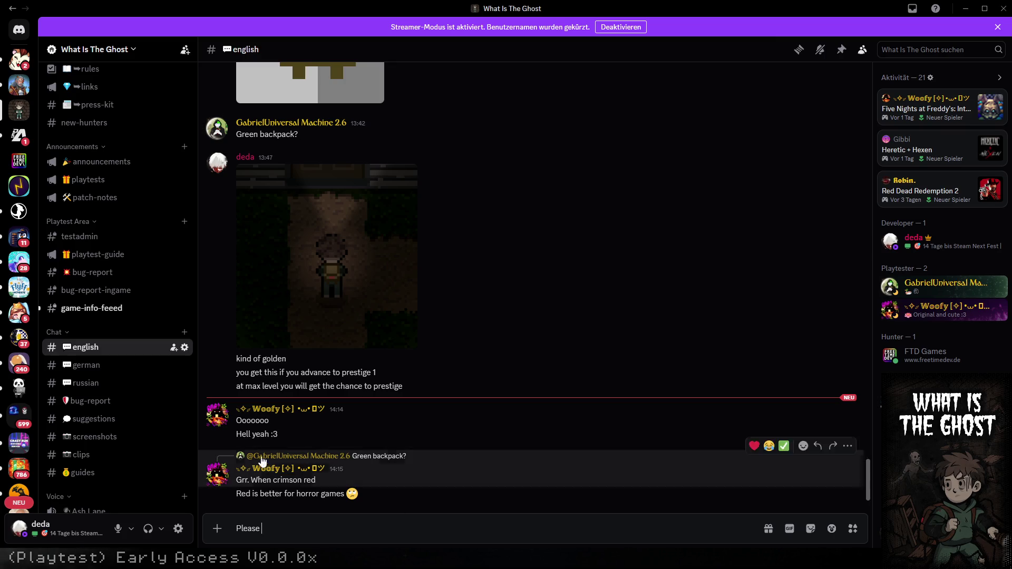
Post 'backup your savefiles before starting the new update!' in #english and react 😂 and ✅ to the horror-games message
left_click(109, 309)
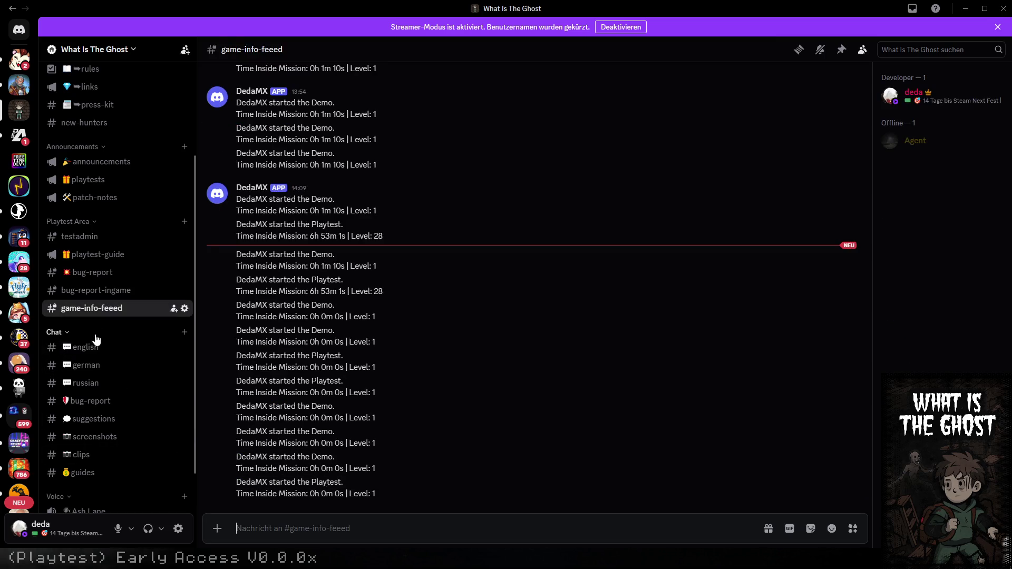
left_click(87, 347)
type("bac")
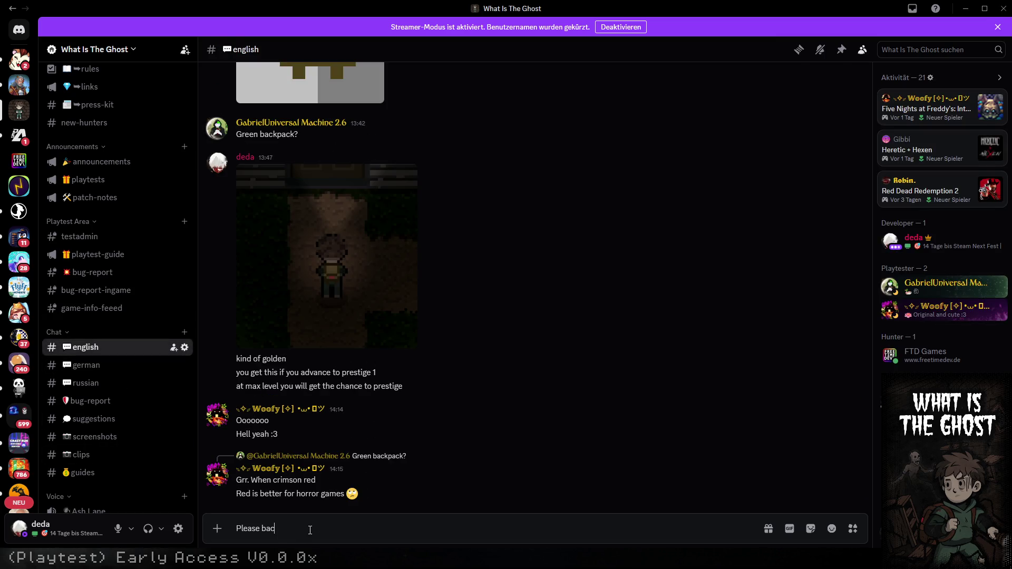
type("kup your savefiles bef")
type("ore ")
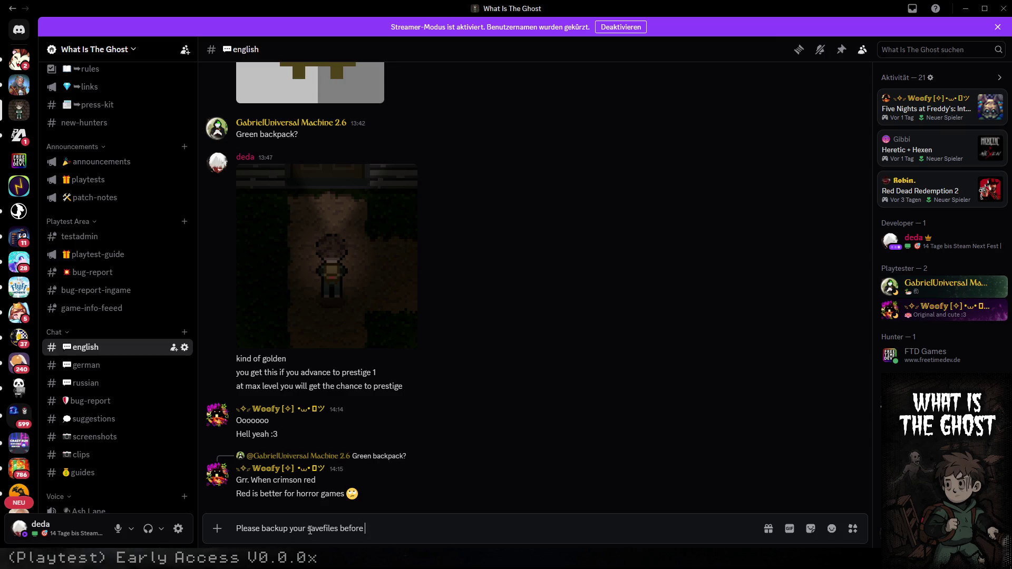
type("starting the n")
type("ew update!")
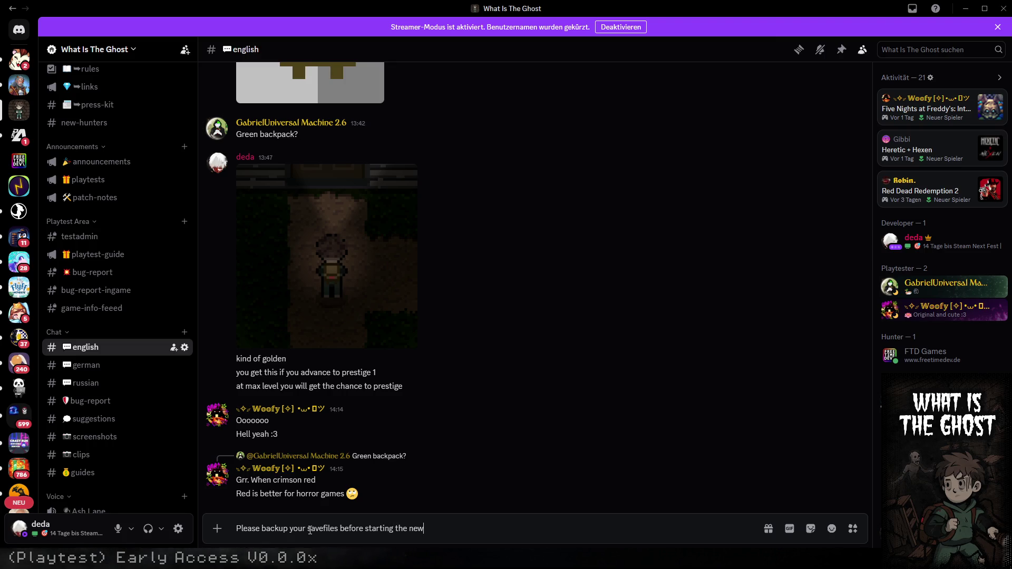
key("Return")
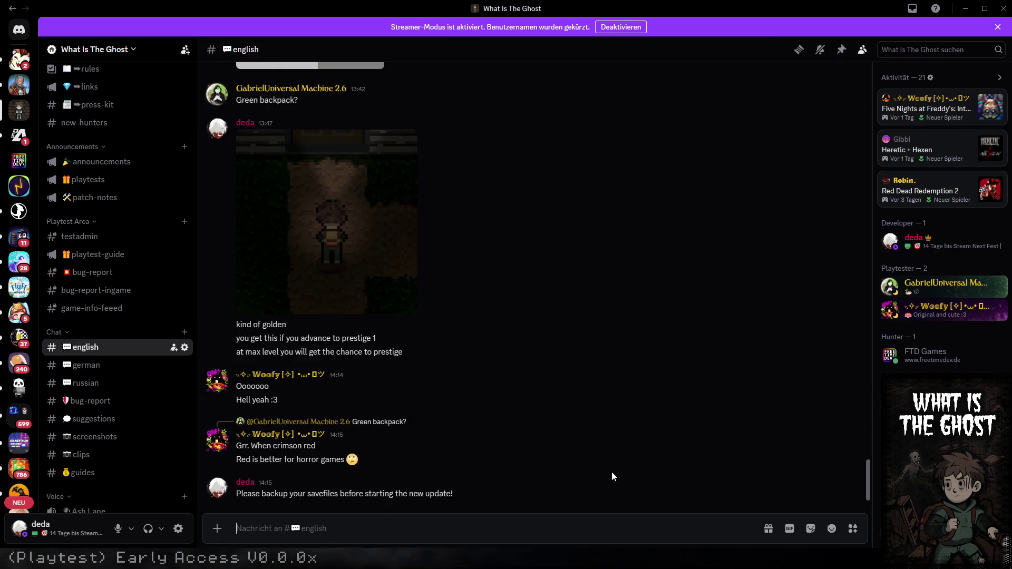
left_click(771, 448)
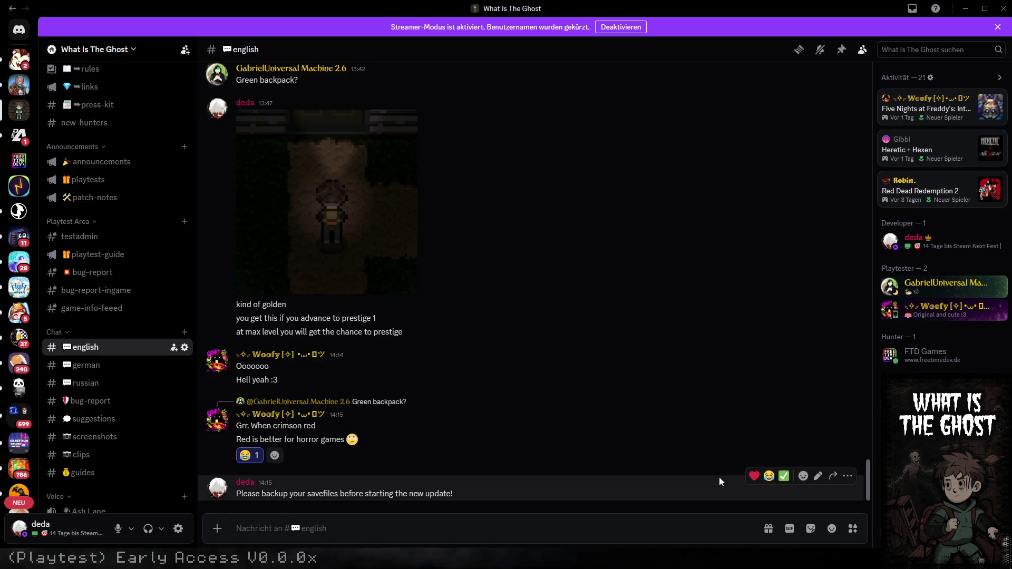
left_click(784, 430)
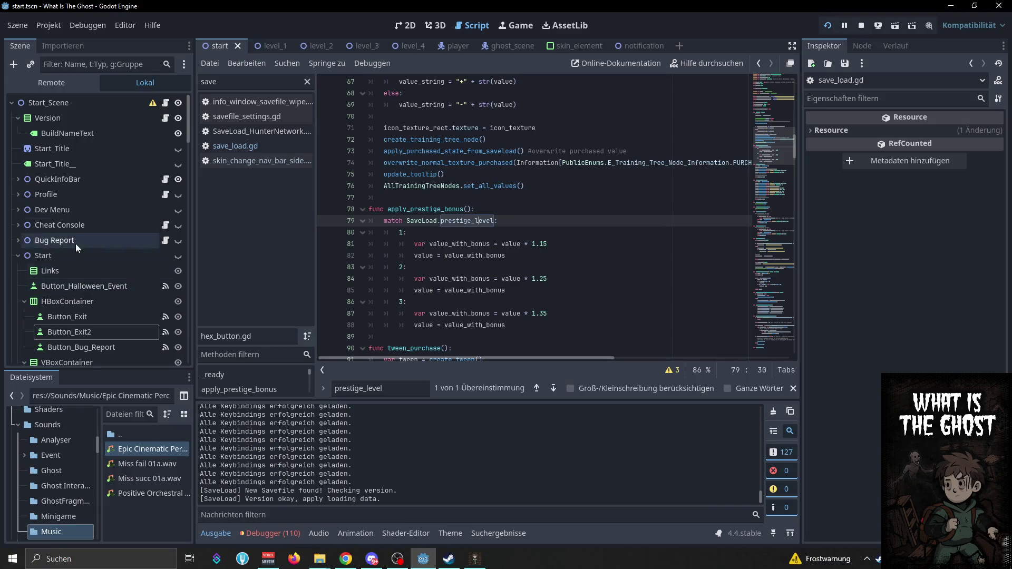
Select Text2 under Prestige > ColorRect and highlight its save-folder path lines in the Inspector Text field
left_click(176, 332)
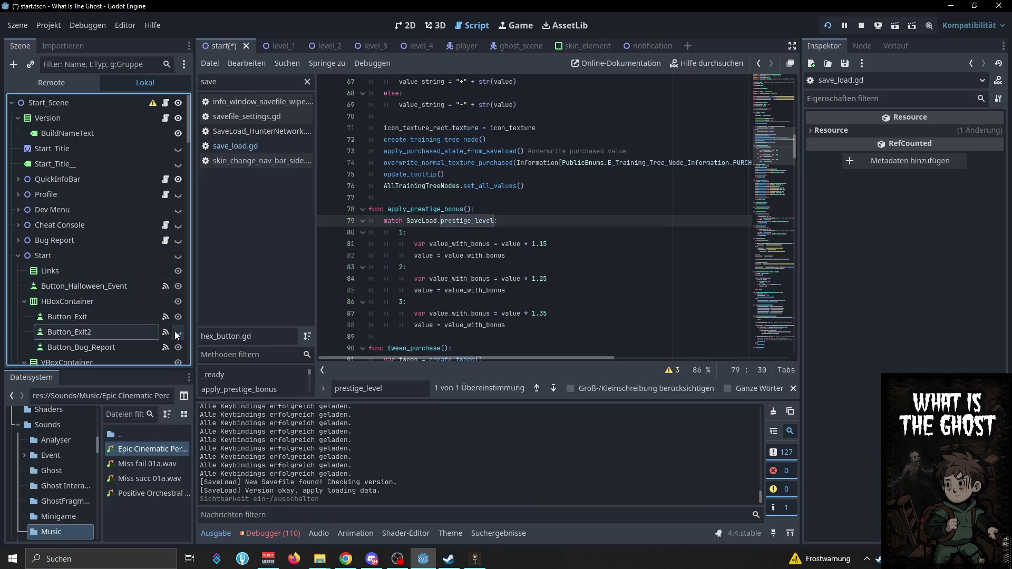
left_click(18, 179)
scroll(93, 295, "down", 3)
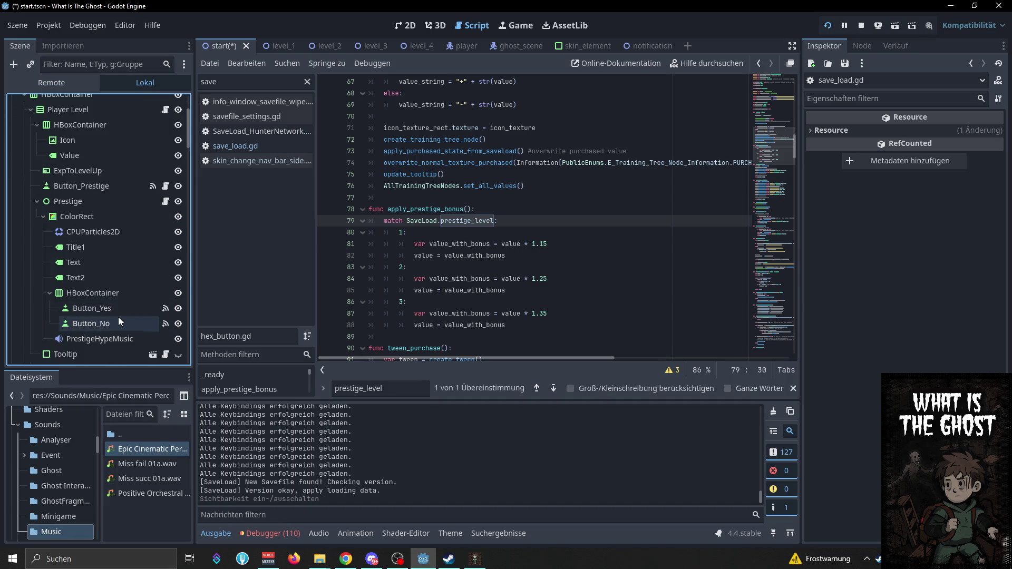
left_click(106, 278)
left_click_drag(889, 200, 809, 160)
left_click(372, 559)
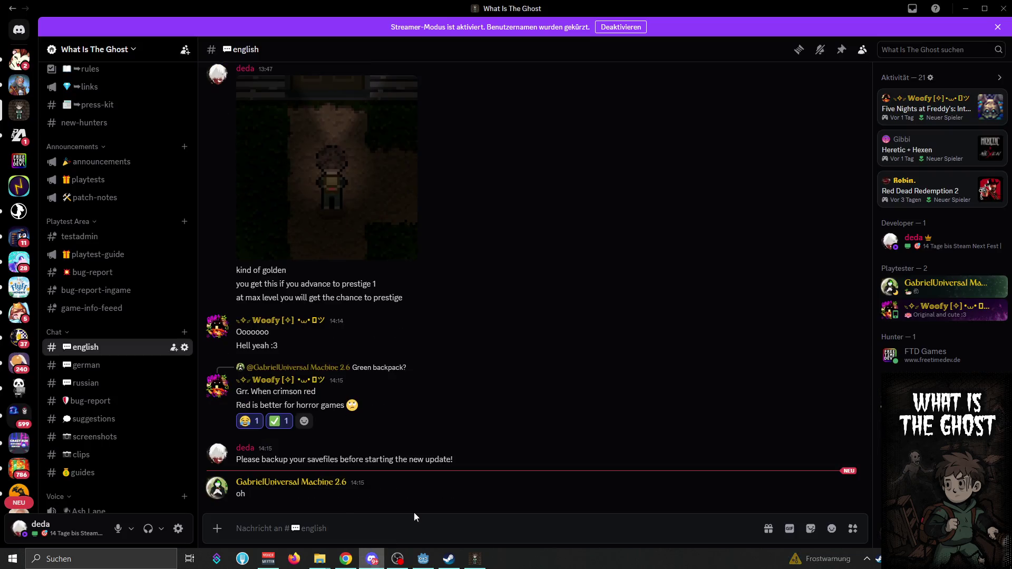
Post the %appdata\Roaming\Godot\app_userdata\What Is The Ghost path in #english and check game-info-feeed's logs
type("You can find them at:  %appdata\\Roaming\\Godot\\app_userdata\\What Is The Ghost")
key("Return")
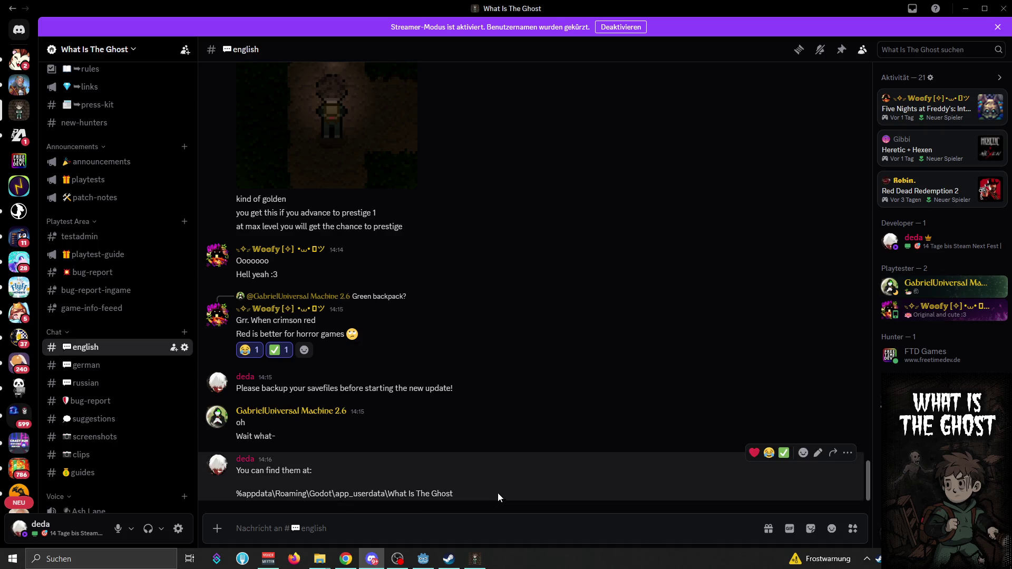
left_click(104, 311)
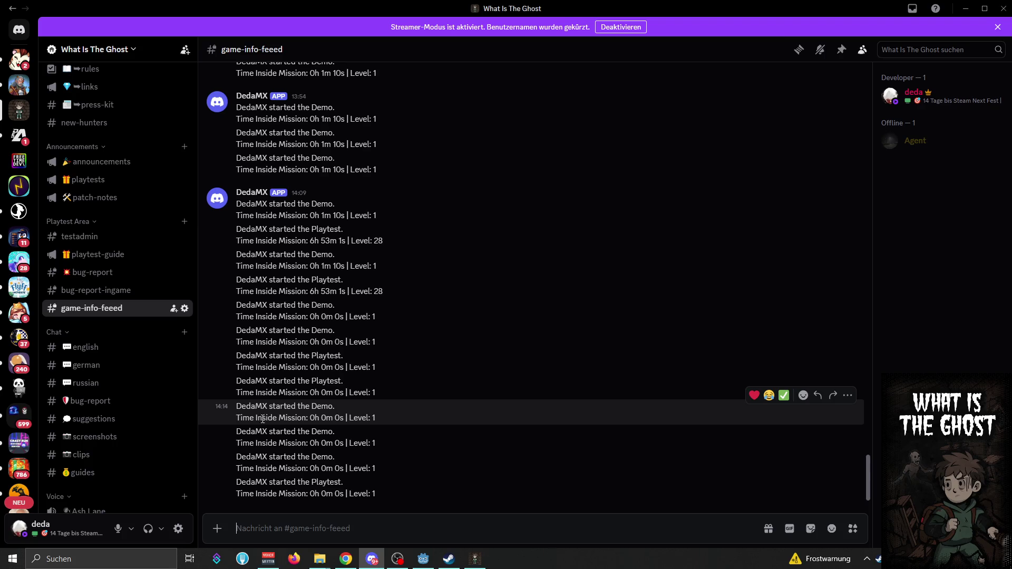
scroll(264, 423, "up", 5)
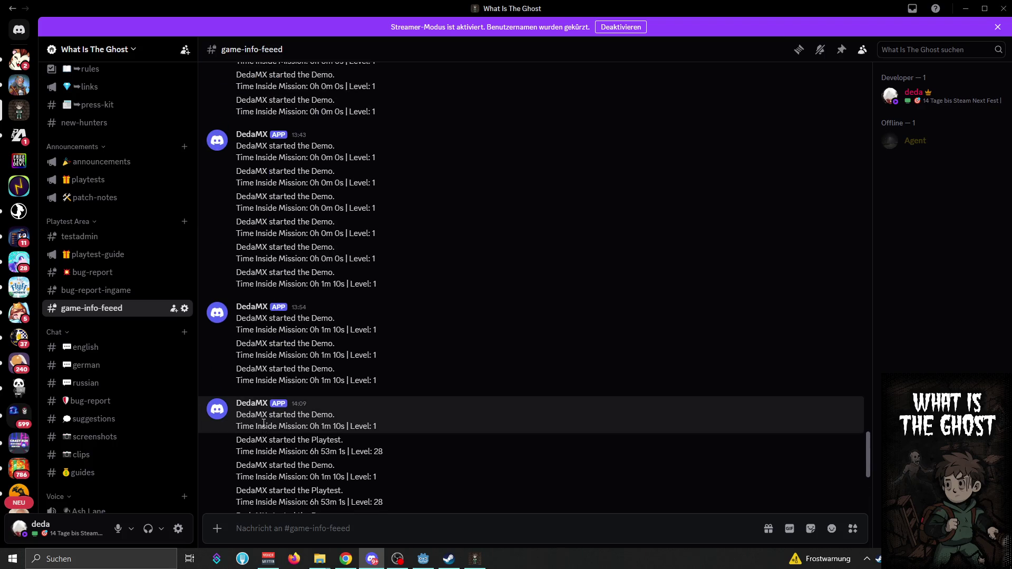
mouse_move(266, 424)
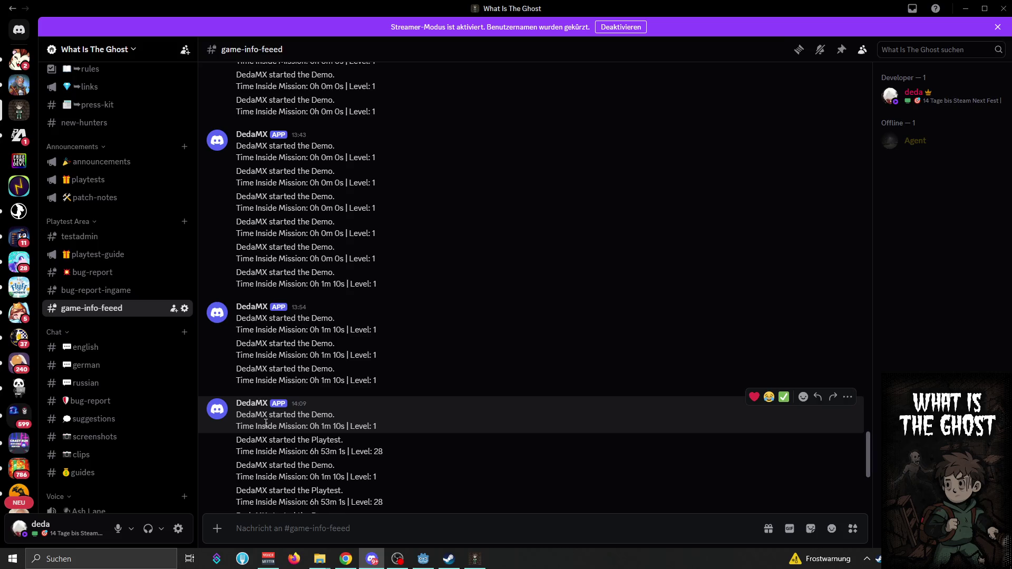
key("alt+Tab")
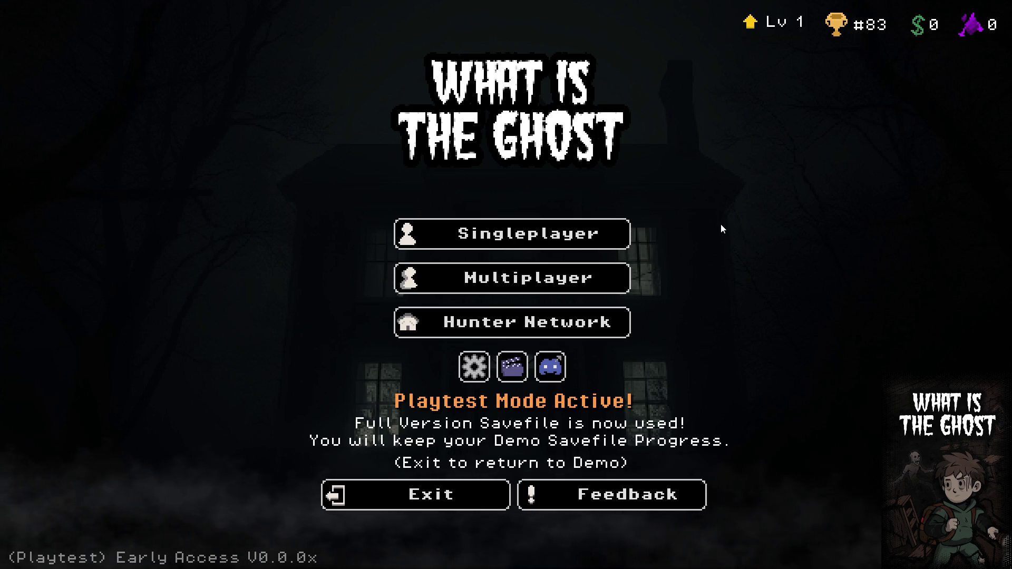
left_click(449, 498)
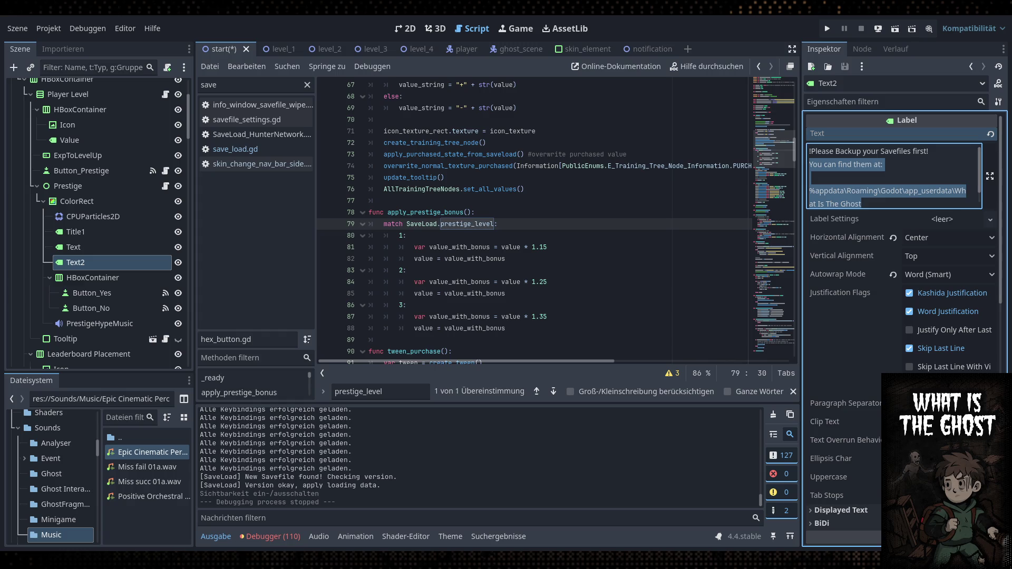
key("F5")
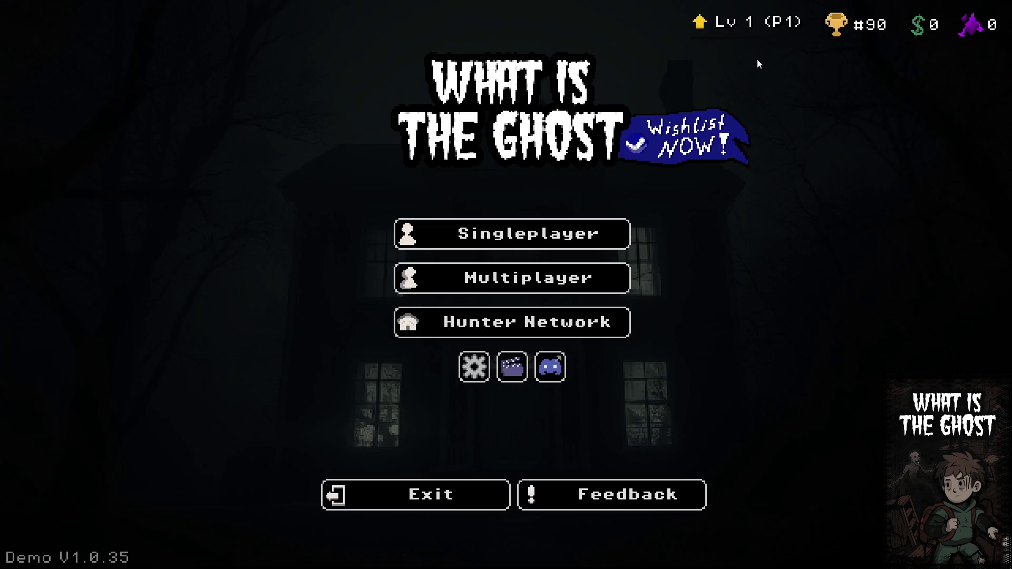
key("grave")
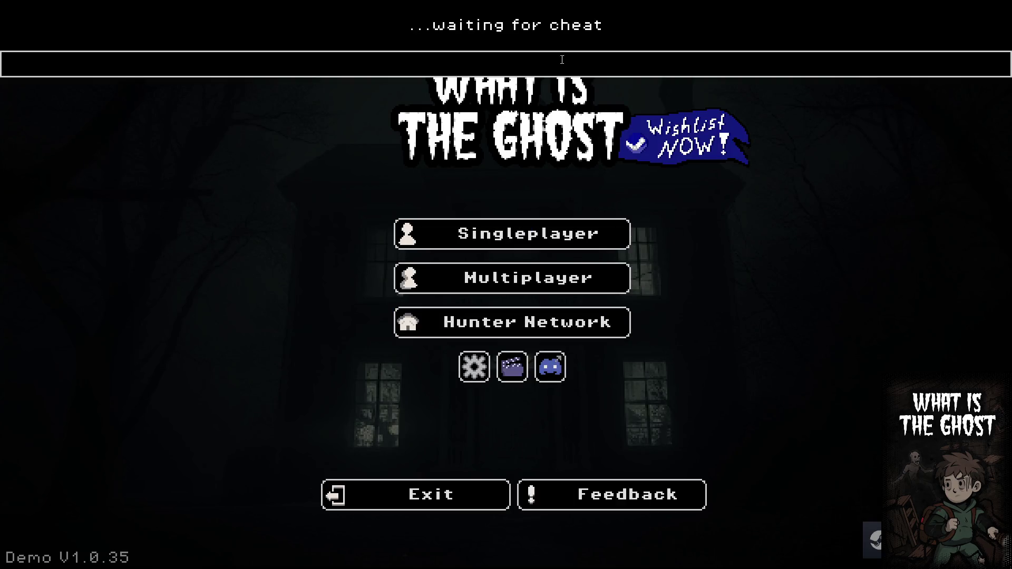
type("playtest_february")
key("Return")
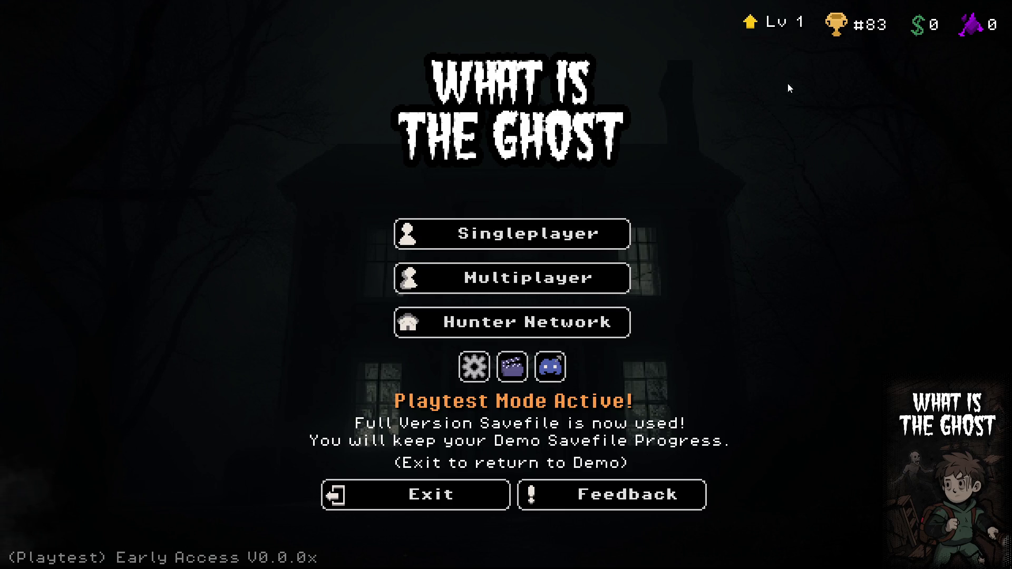
left_click(476, 481)
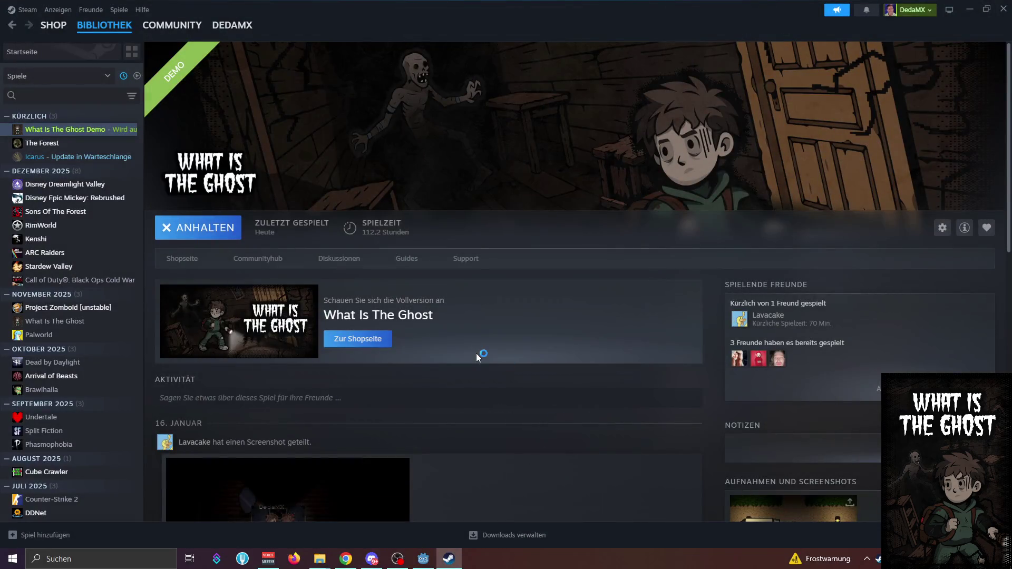
Return to the Godot editor, hide Chrome, and clear the selections in hex_button.gd and Text2's Text field
left_click(423, 559)
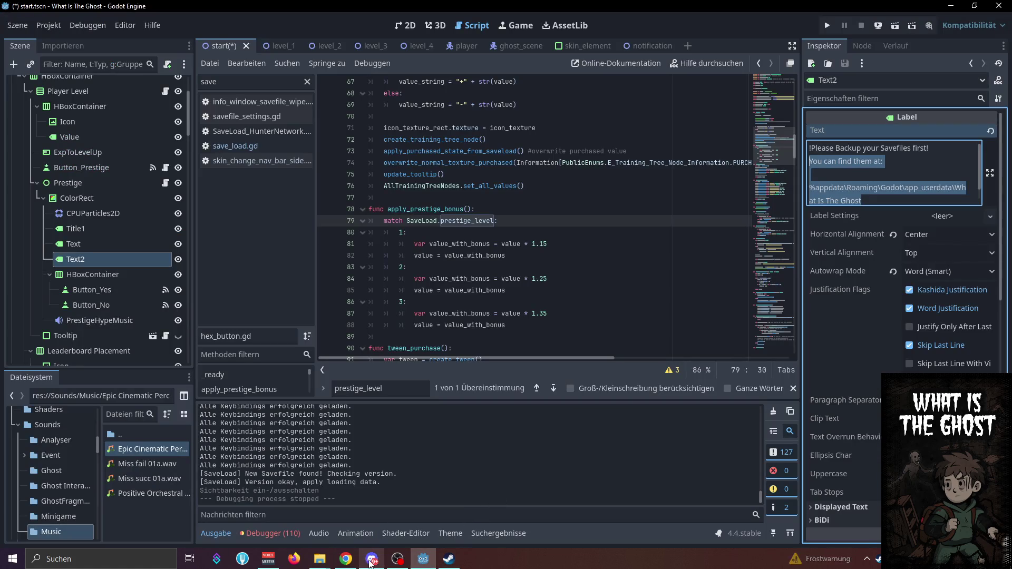
left_click(354, 560)
left_click(354, 560)
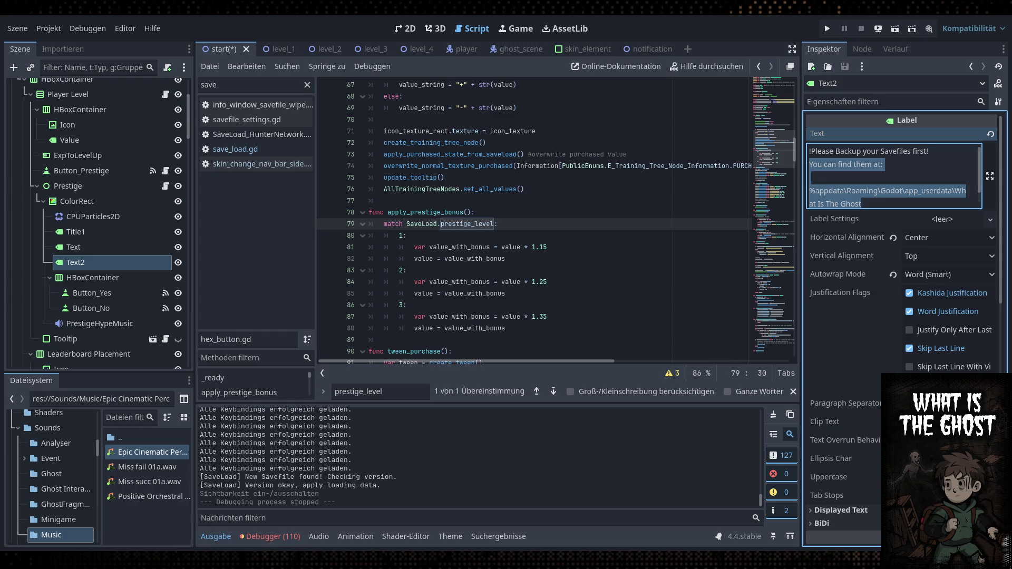
left_click(660, 294)
left_click(865, 204)
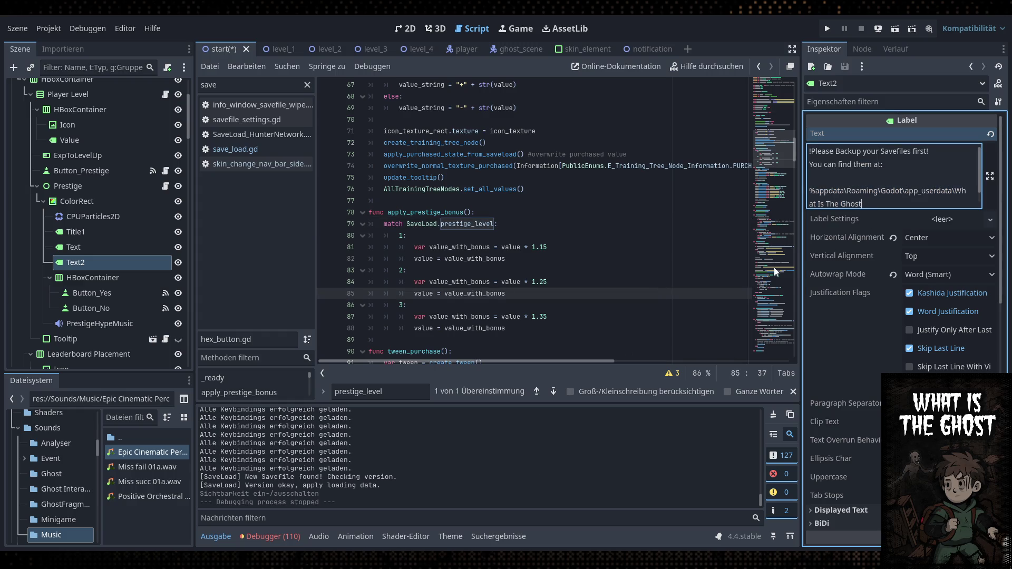